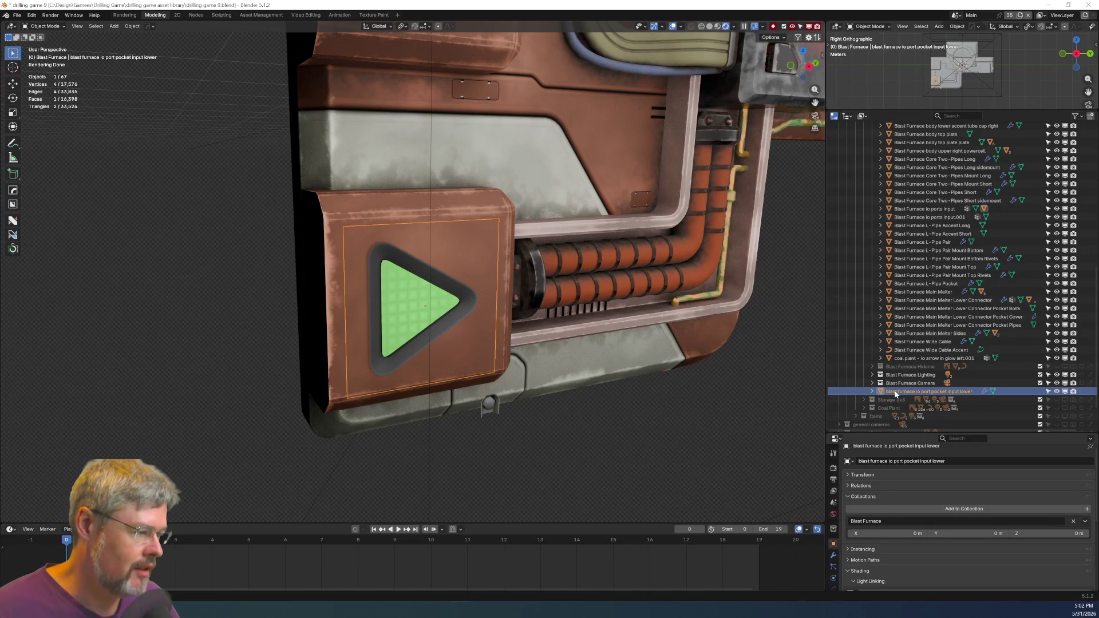
Move the lower port pocket into the Blast Furnace Model collection and locate it in the Outliner.
drag(907, 376, 904, 367)
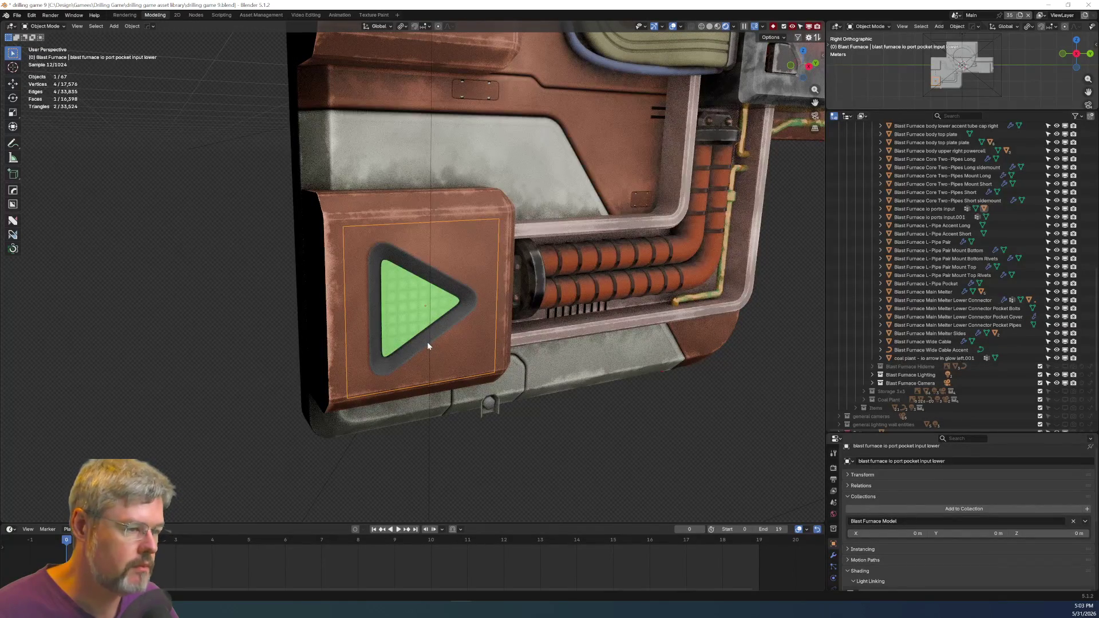
scroll(918, 340, up, 10)
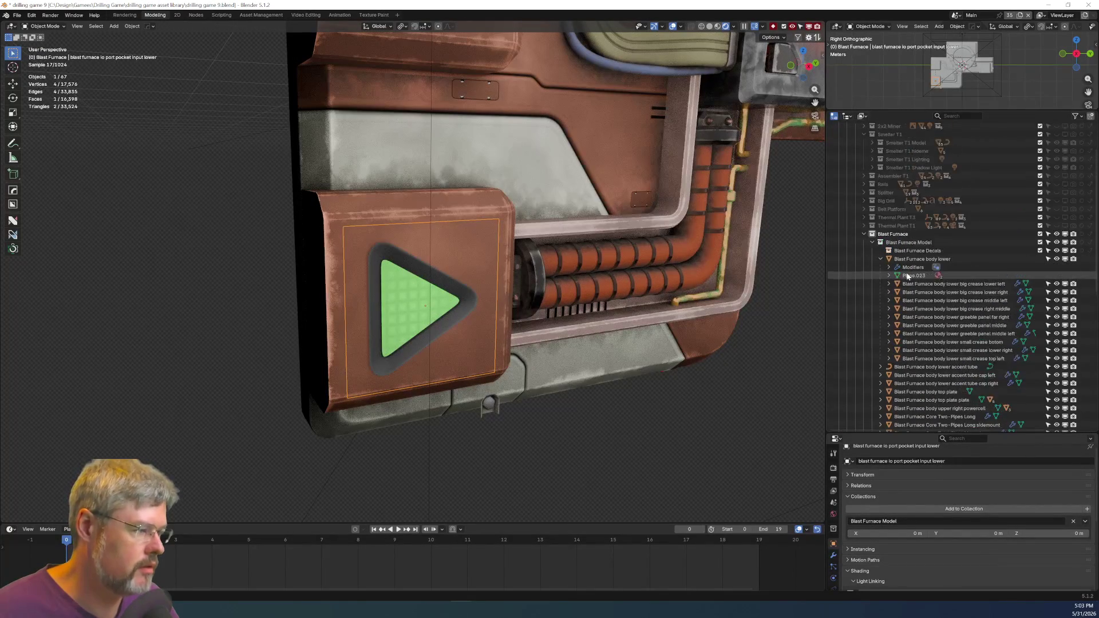
scroll(918, 340, down, 8)
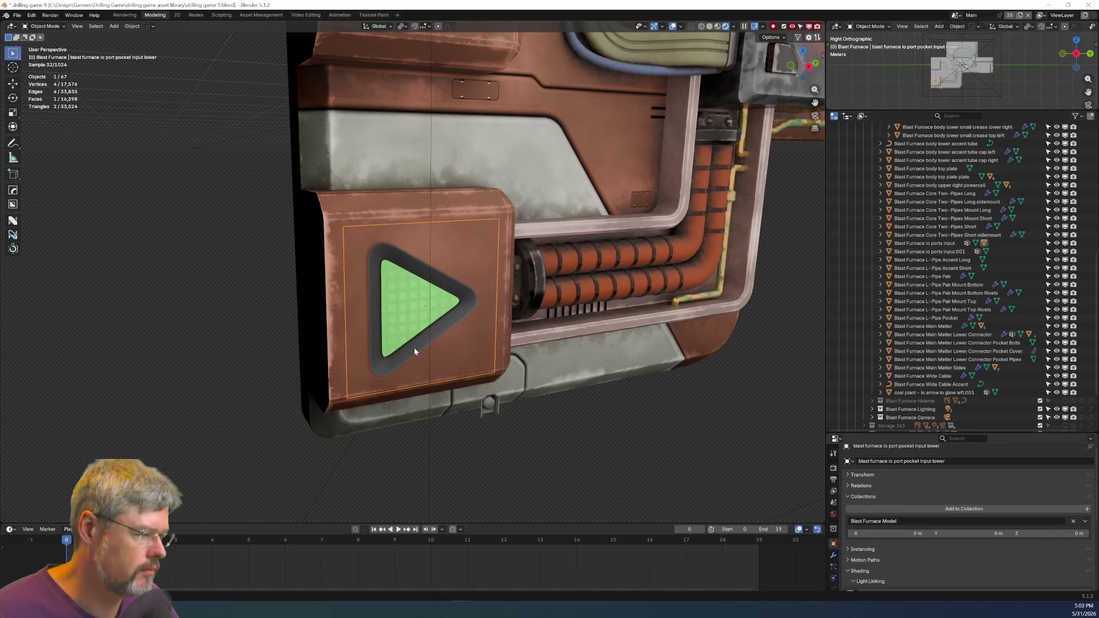
key(KP_Decimal)
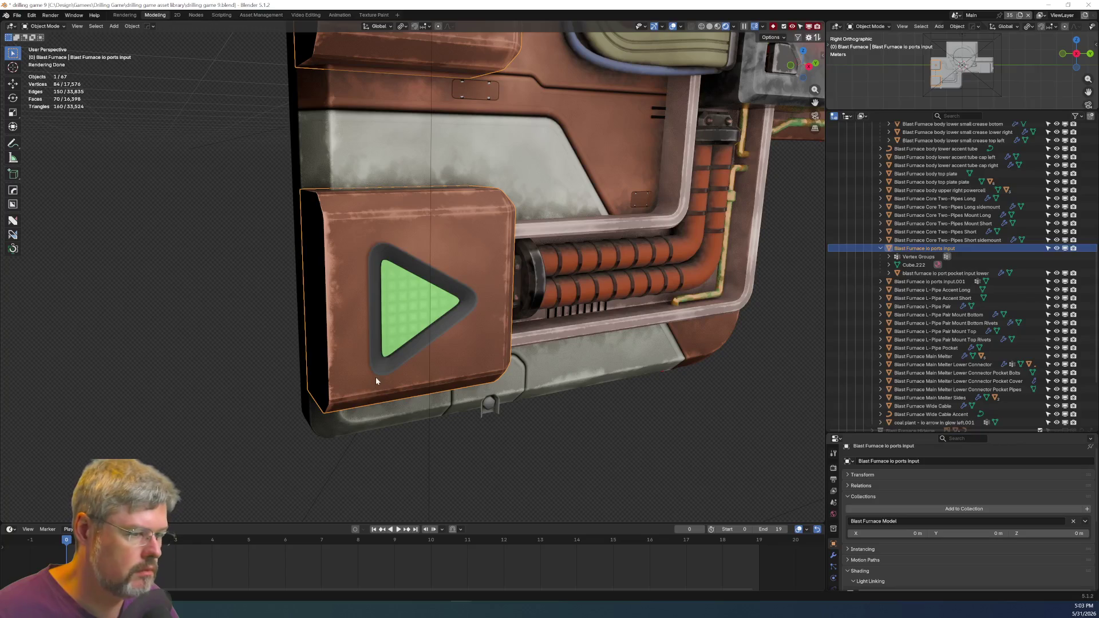
Rename the green arrow object to 'Blast Furnace io arrow input bottom'.
click(406, 337)
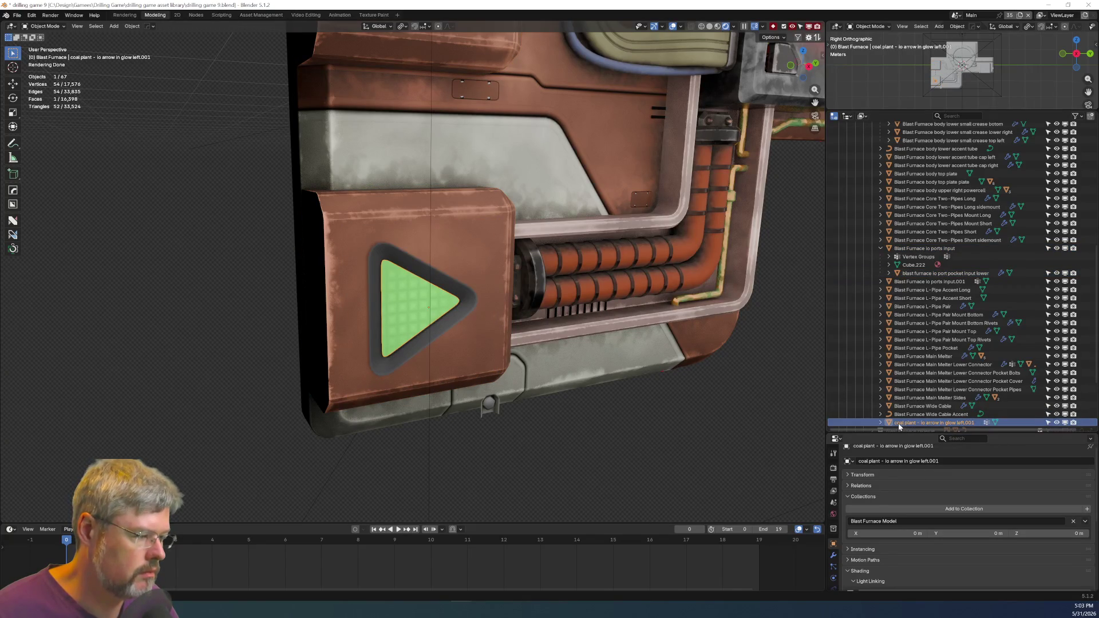
double_click(933, 423)
key(Home)
key(ctrl+shift+Right)
key(ctrl+shift+Right)
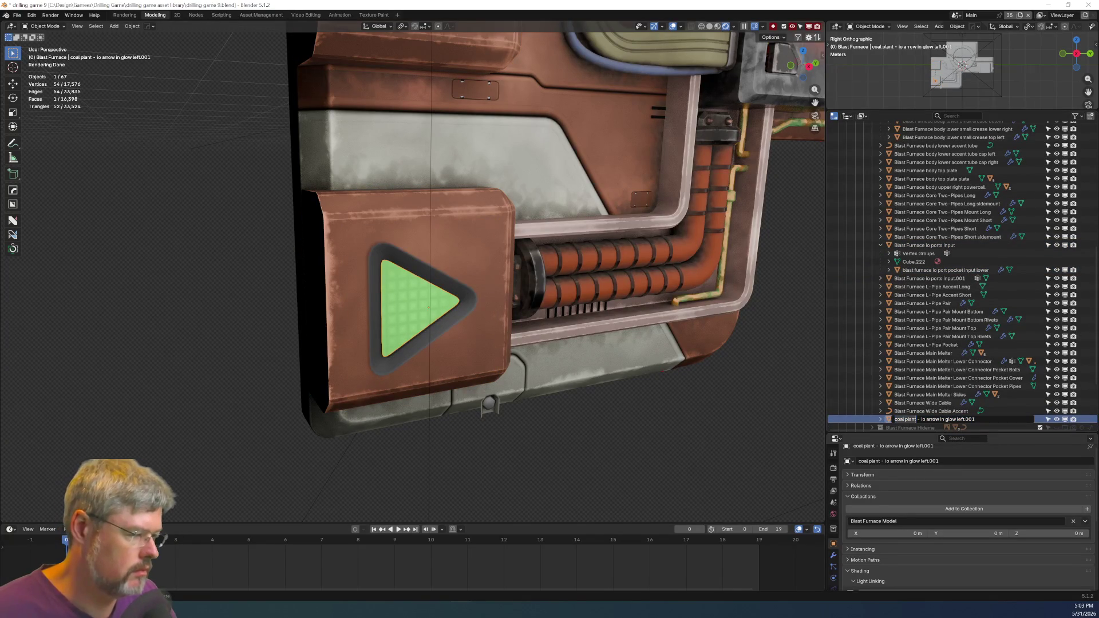
text(Blast Furnace)
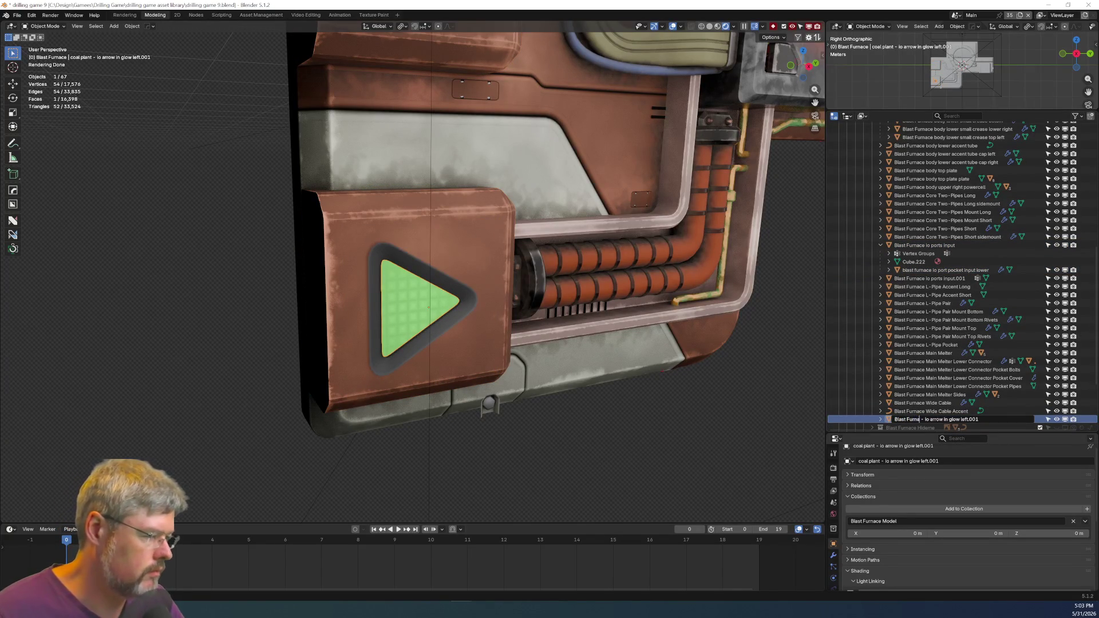
key(Delete)
key(Delete)
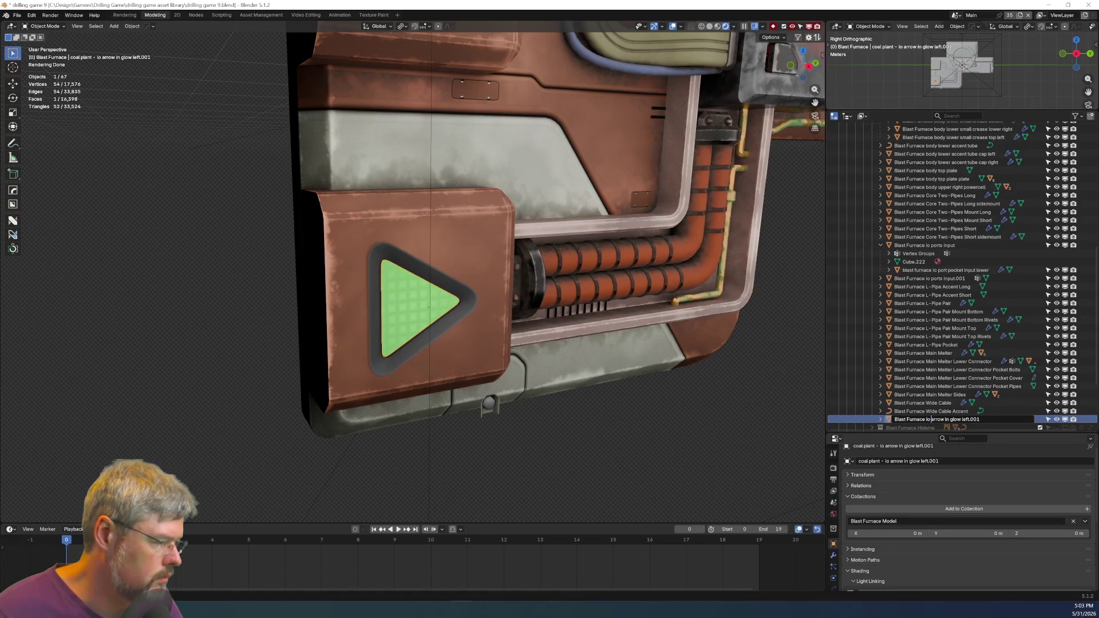
key(shift+End)
key(Delete)
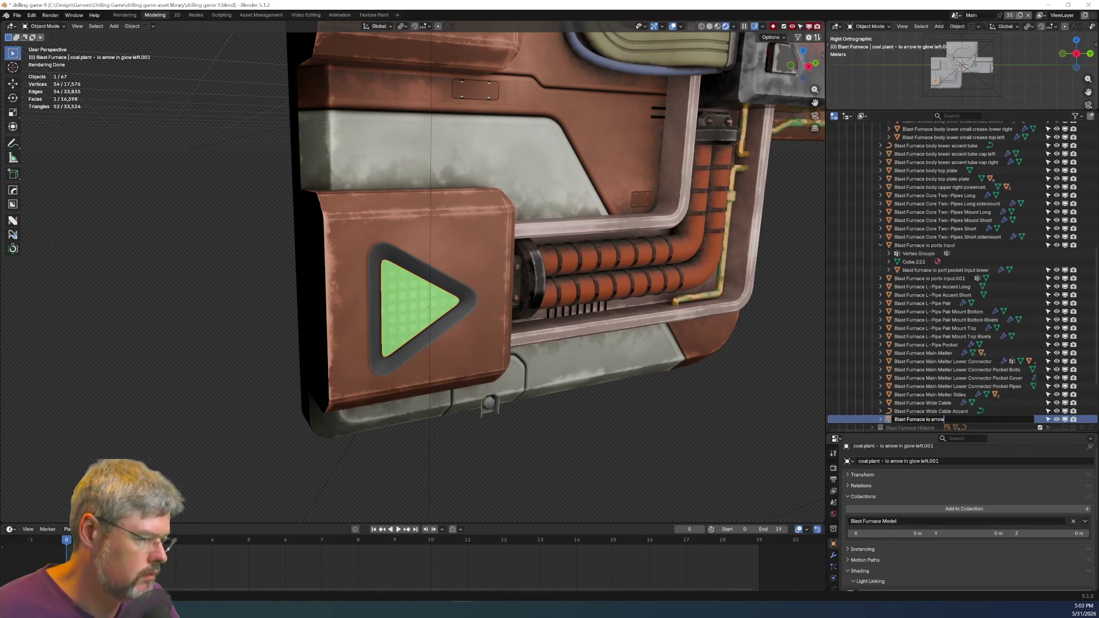
text(put bottom)
key(Return)
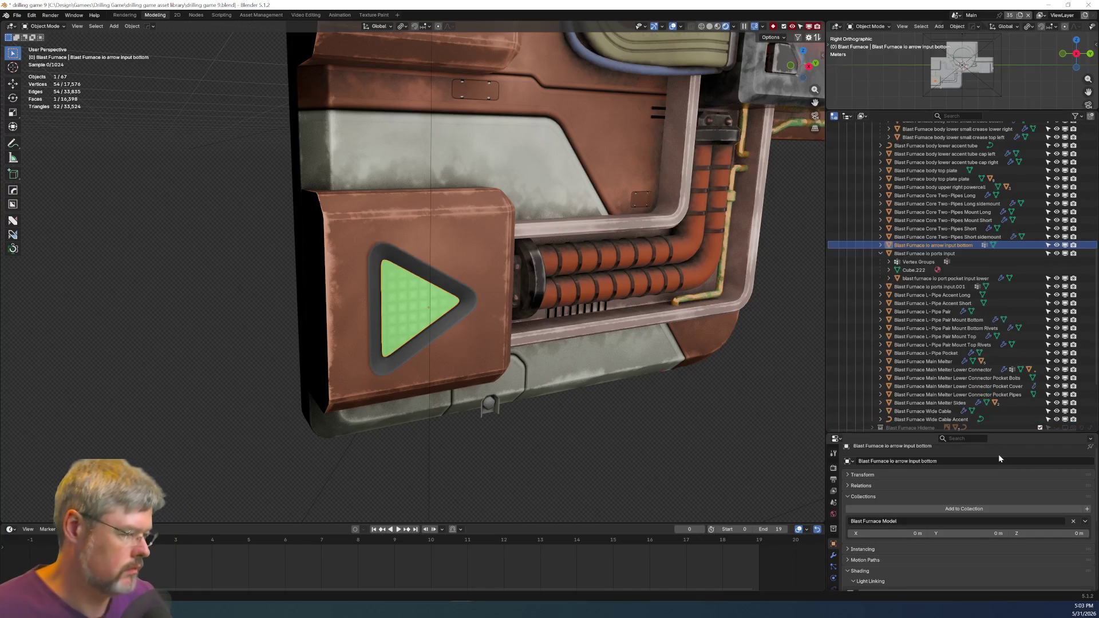
Select the green arrow together with the lower port pocket.
scroll(553, 262, down, 3)
middle_drag(553, 263, 385, 325)
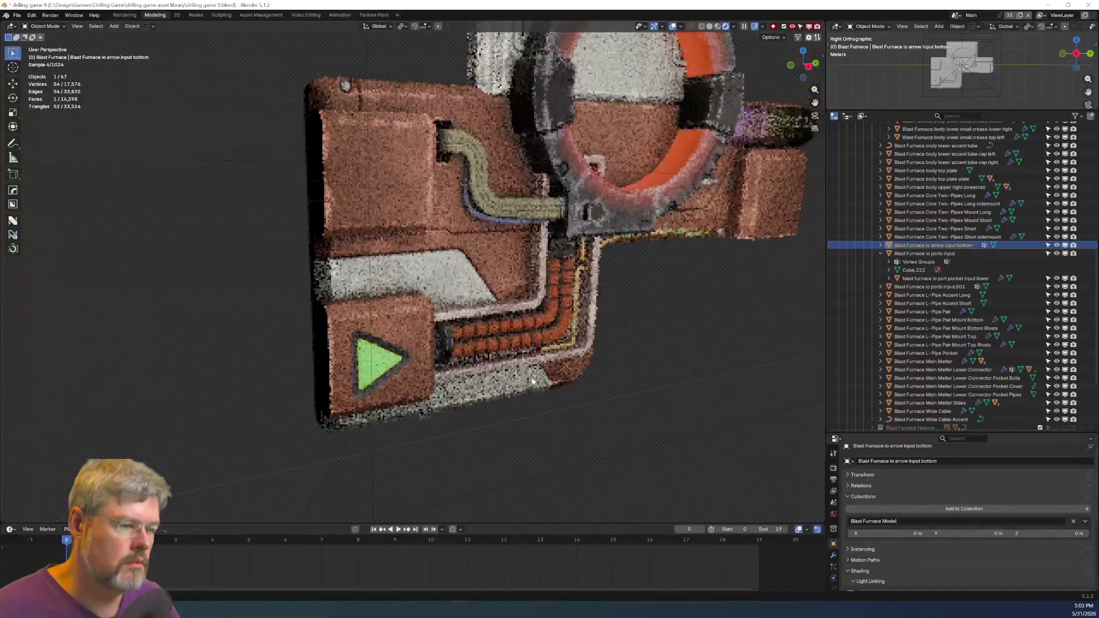
shift+click(387, 348)
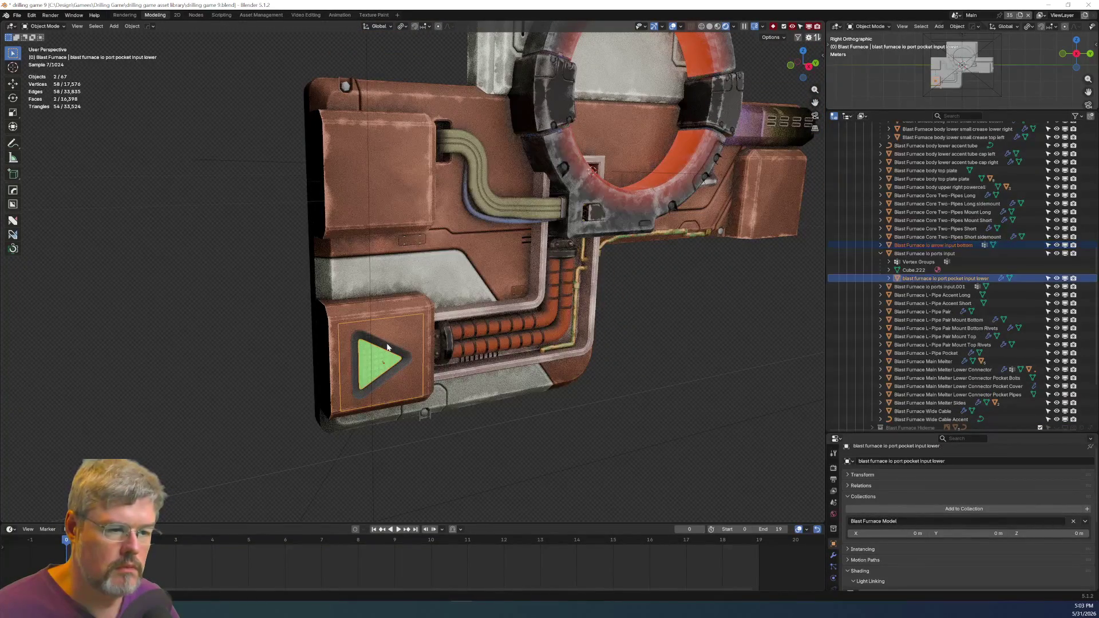
Duplicate the arrow and pocket and place the copies vertically above the originals.
key(shift+d)
key(z)
click(402, 220)
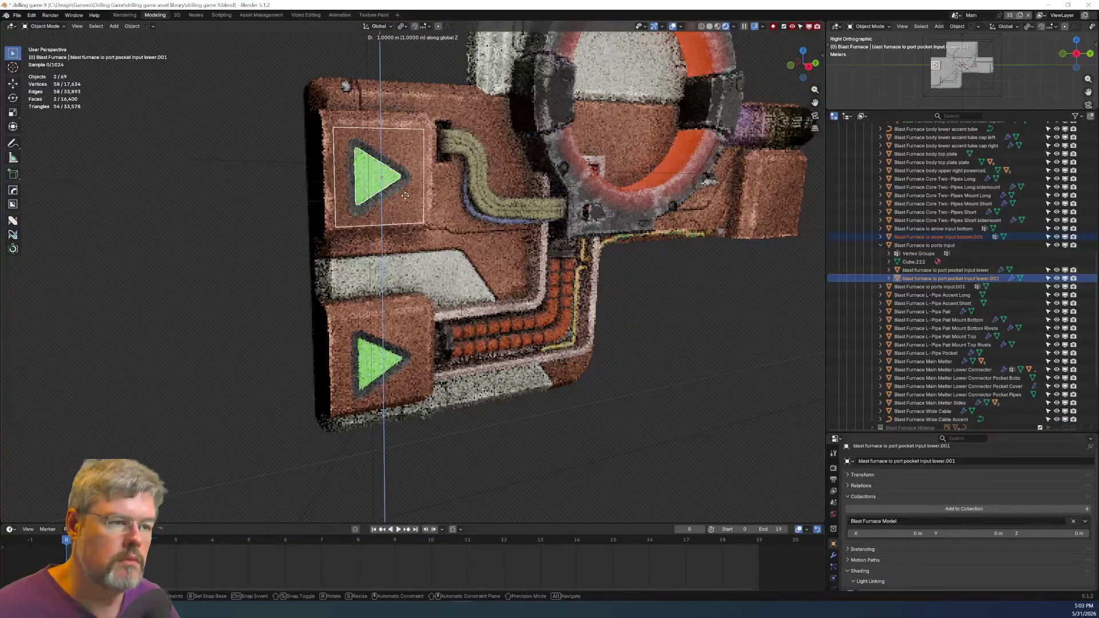
scroll(404, 195, up, 4)
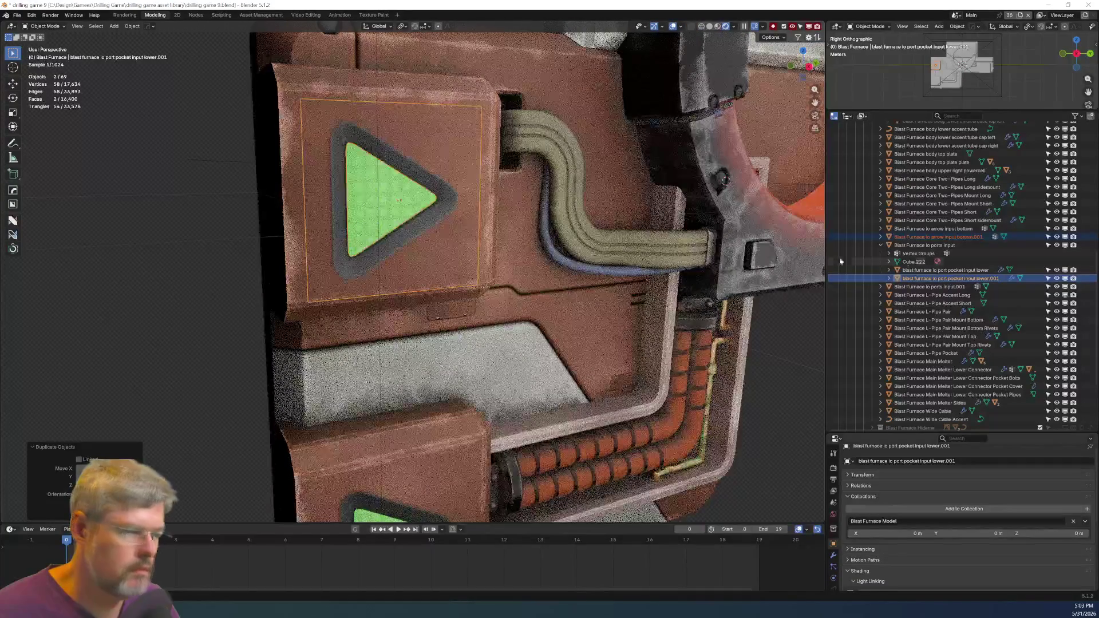
Rename the copied pocket to 'blast furnace io port pocket input upper'.
click(950, 279)
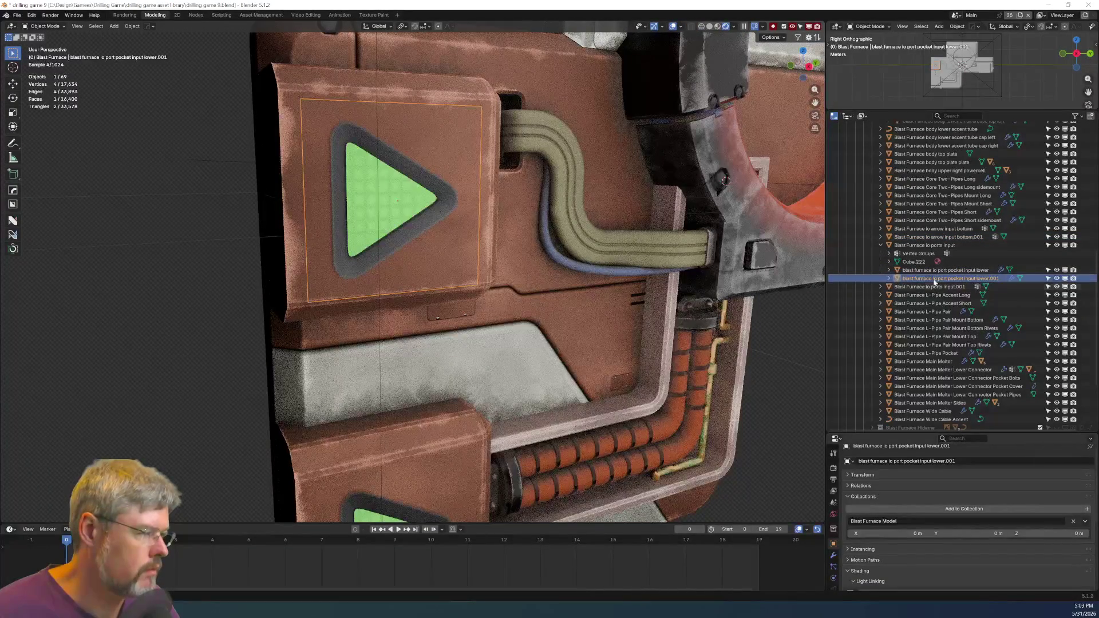
double_click(934, 281)
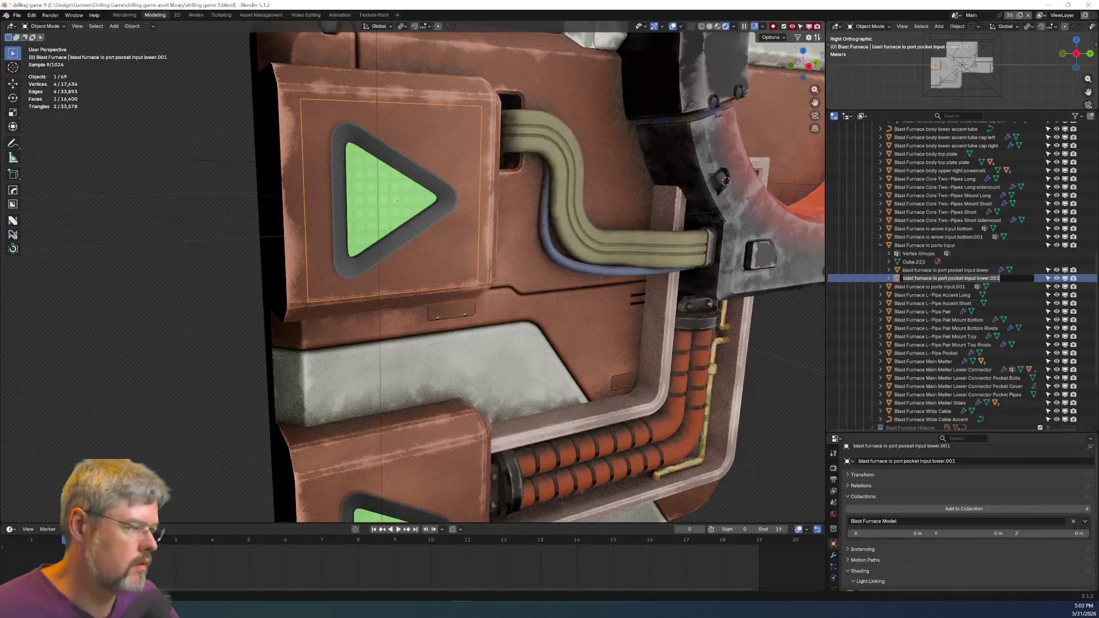
click(985, 279)
text(l)
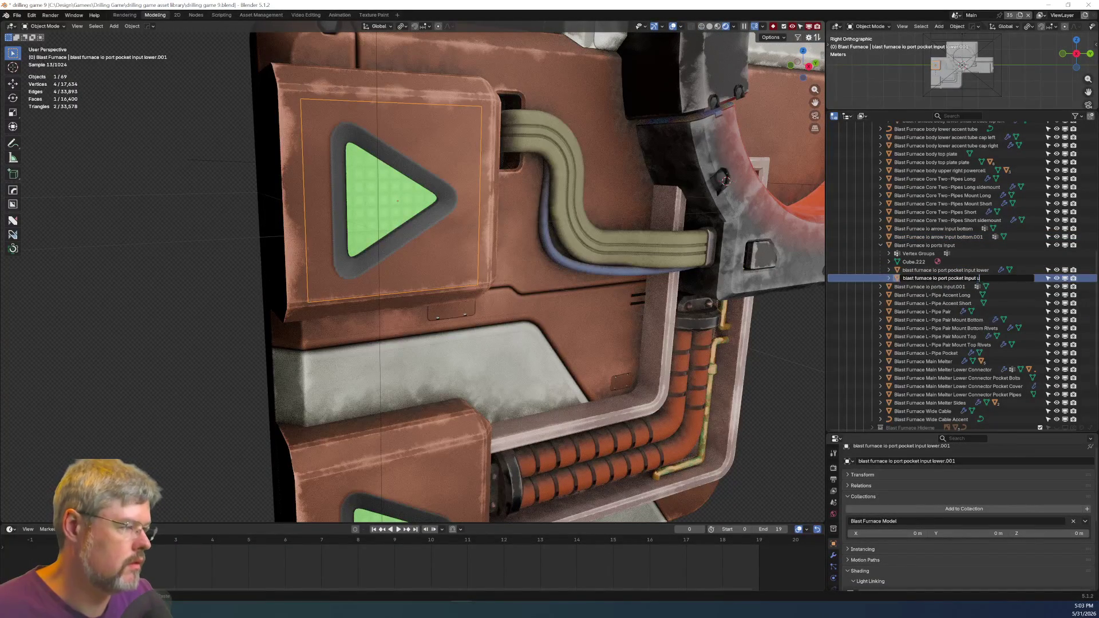
key(Return)
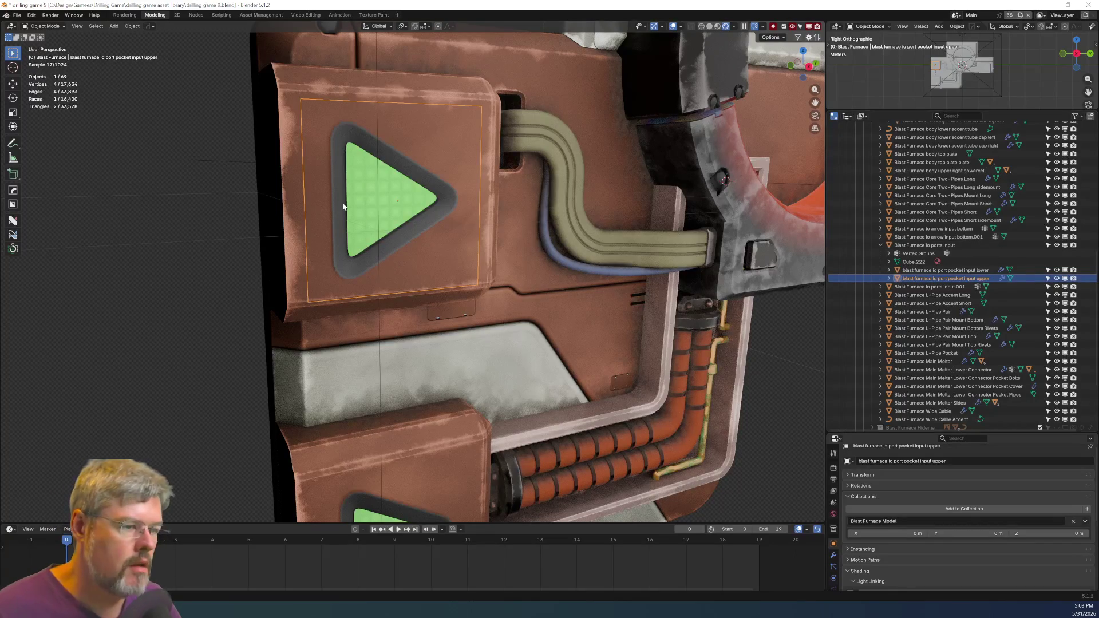
Rename the copied arrow to 'Blast Furnace io arrow input upper' and select the upper pair with io ports input.
click(969, 237)
double_click(970, 236)
click(957, 237)
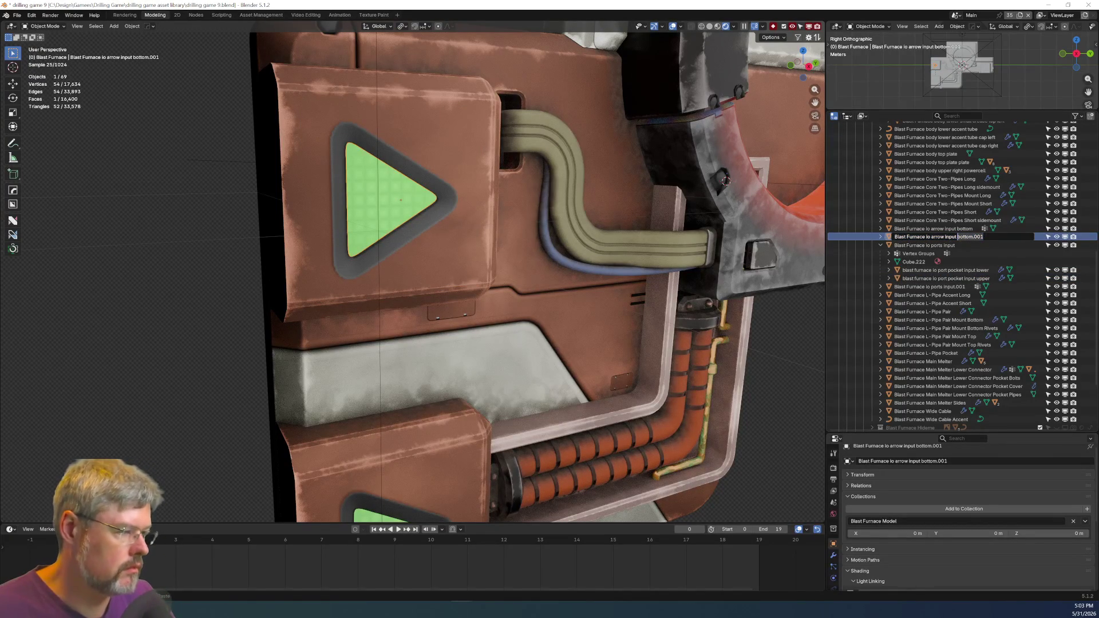
key(shift+End)
text(upper)
key(Return)
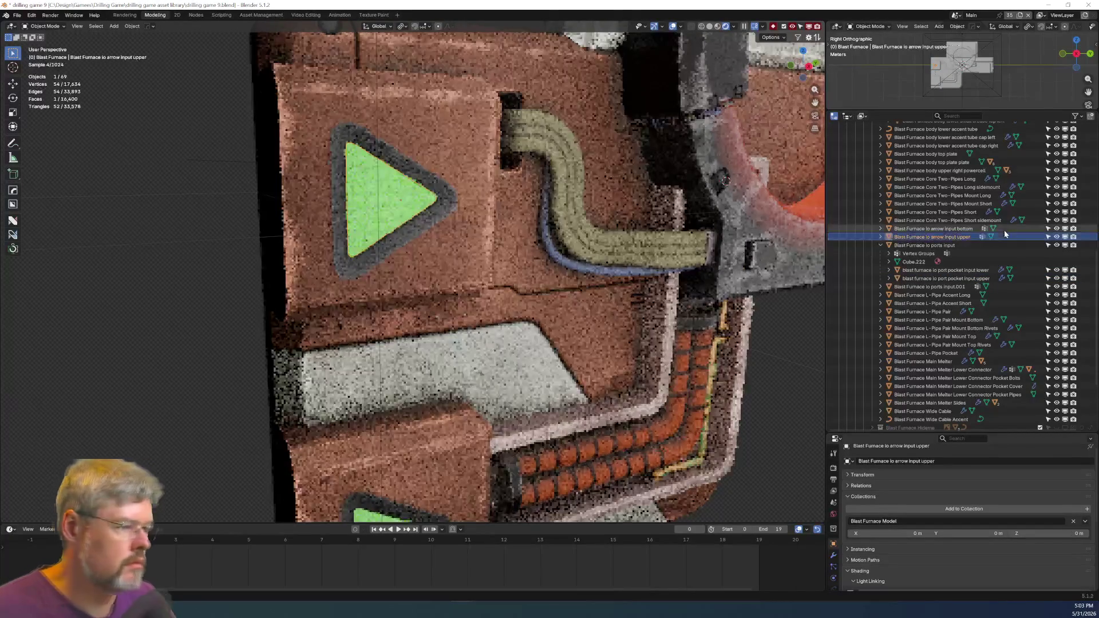
shift+click(320, 279)
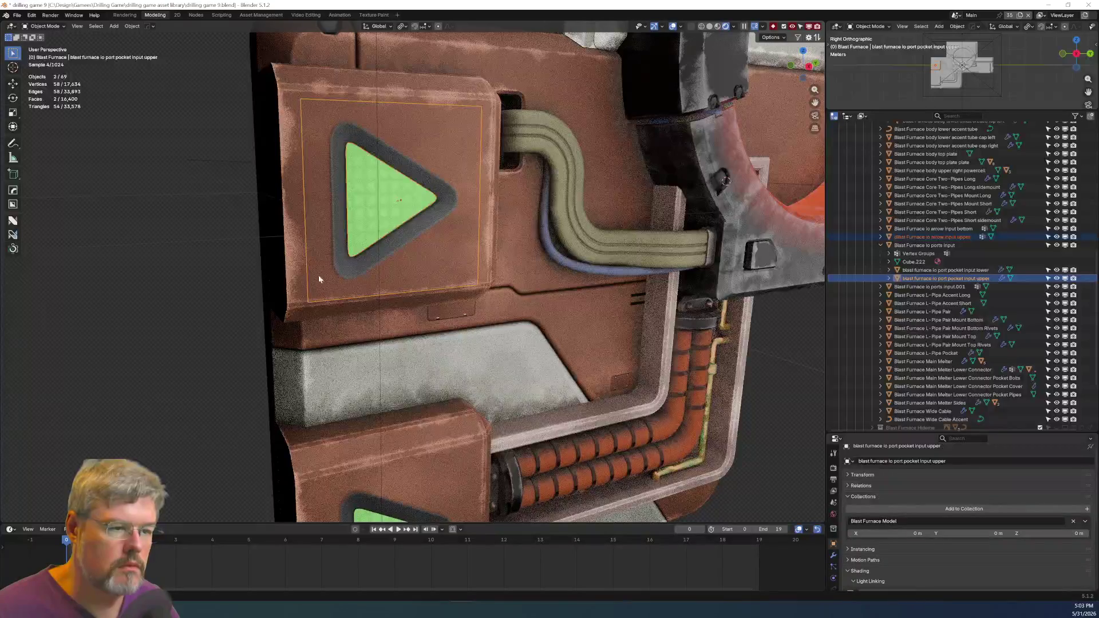
shift+click(282, 276)
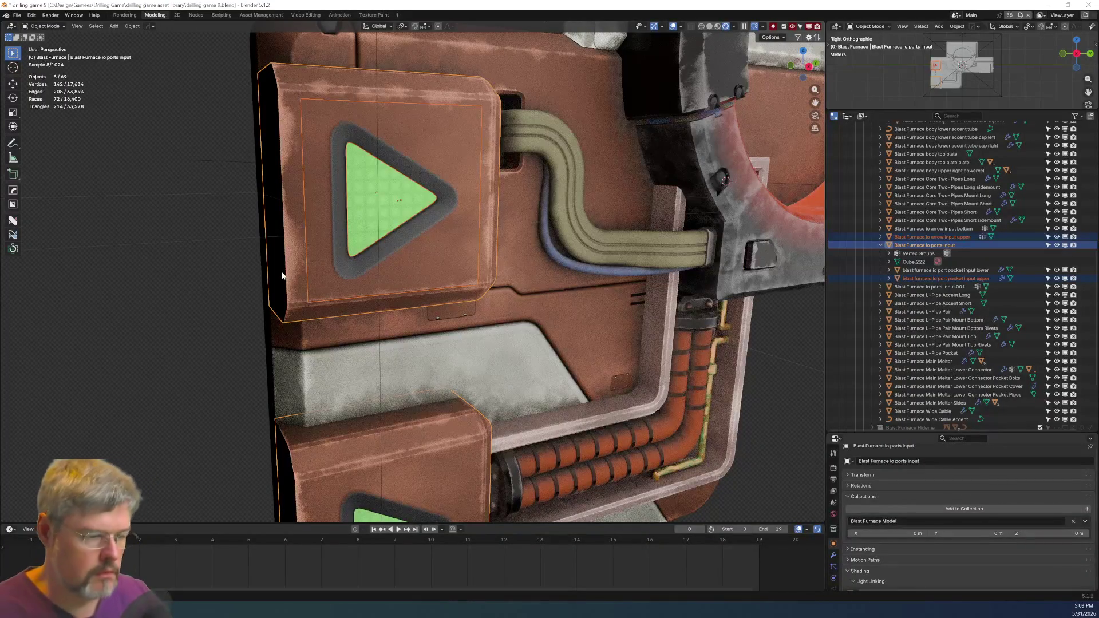
Parent the upper and lower arrow-pocket pairs to Blast Furnace io ports input, keeping transforms.
key(ctrl+p)
click(282, 272)
mouse_move(166, 349)
middle_down()
mouse_move(171, 362)
mouse_move(316, 364)
middle_up()
click(366, 343)
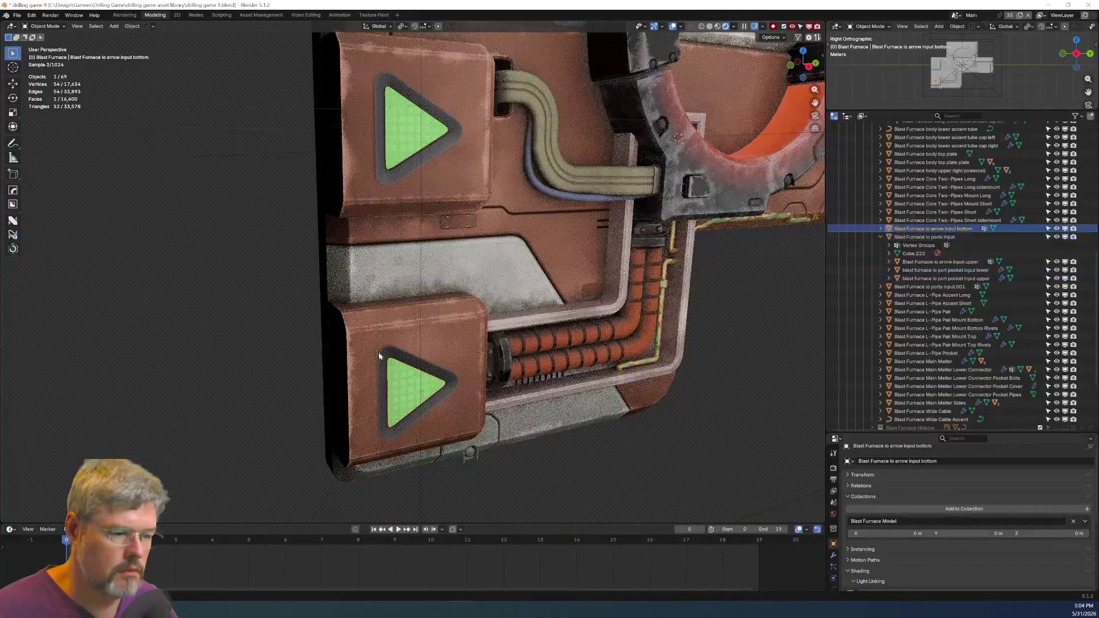
shift+click(366, 345)
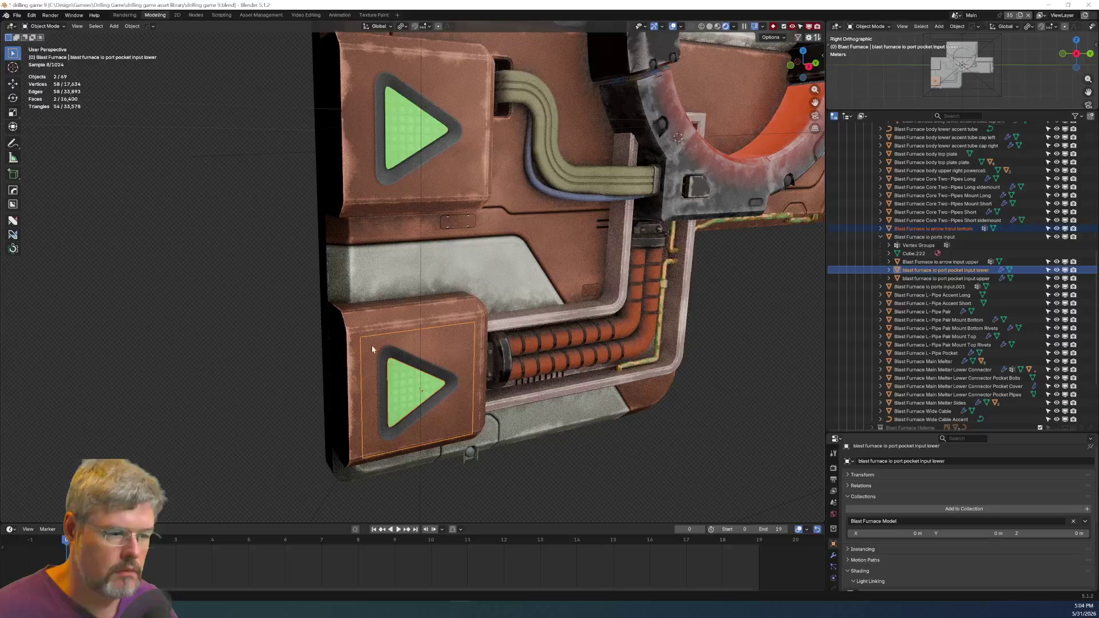
shift+click(358, 318)
key(ctrl+p)
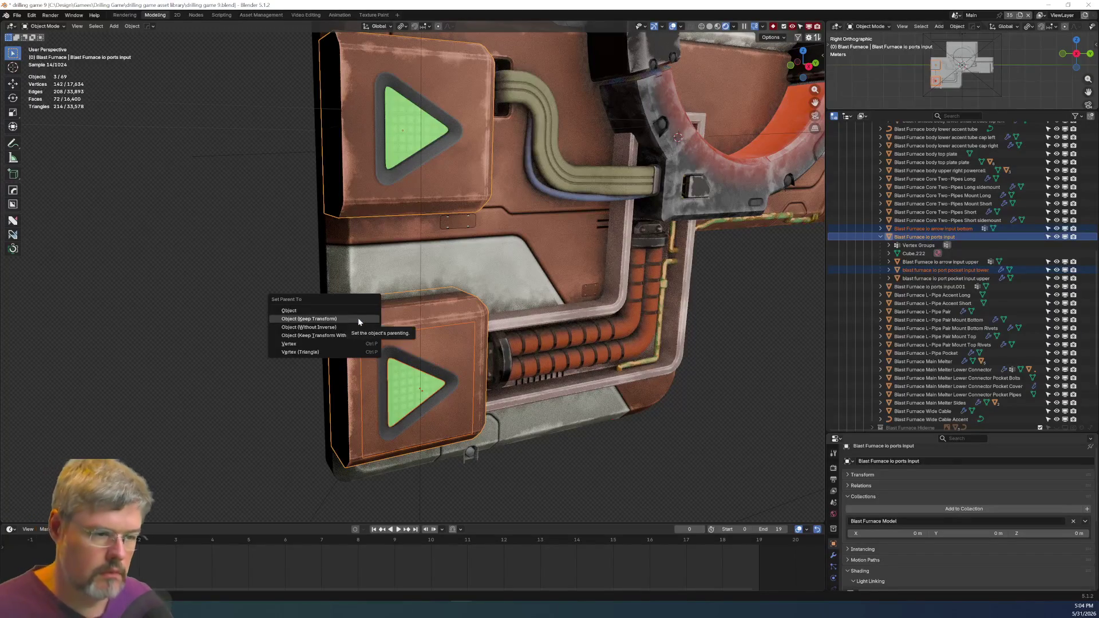
click(358, 321)
Save drilling game 9.blend and move to the node editing workspace.
click(237, 355)
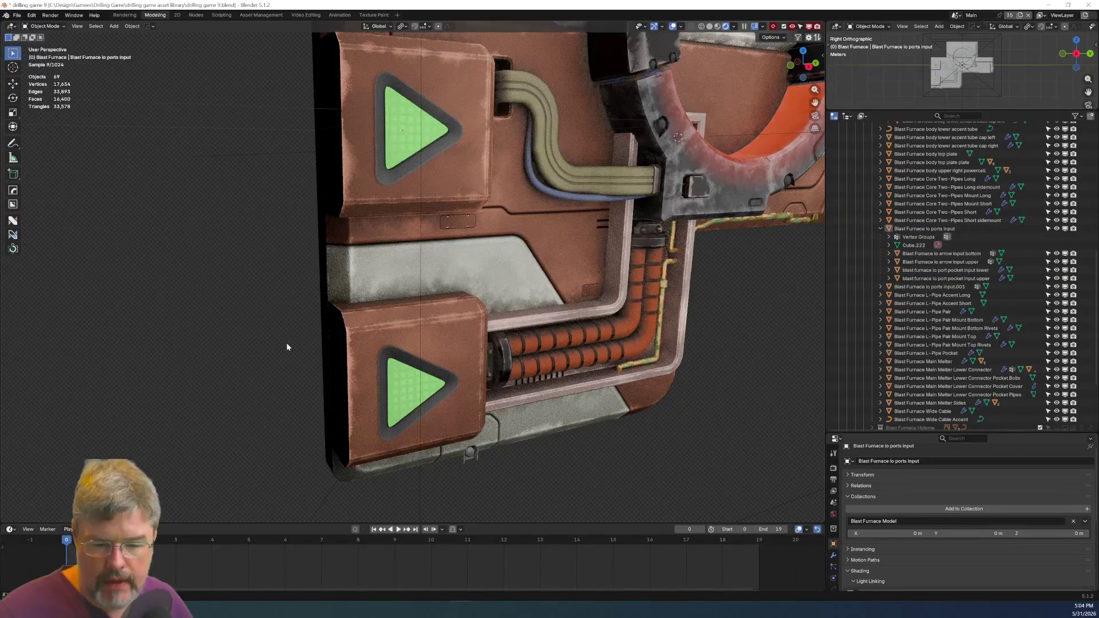
click(17, 15)
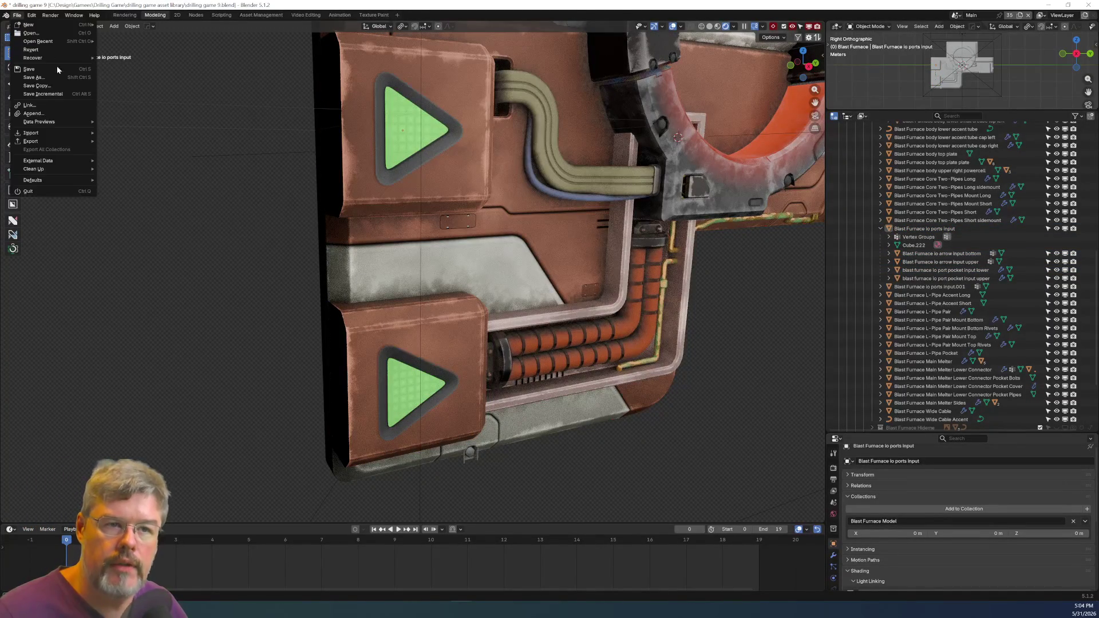
click(29, 69)
click(380, 183)
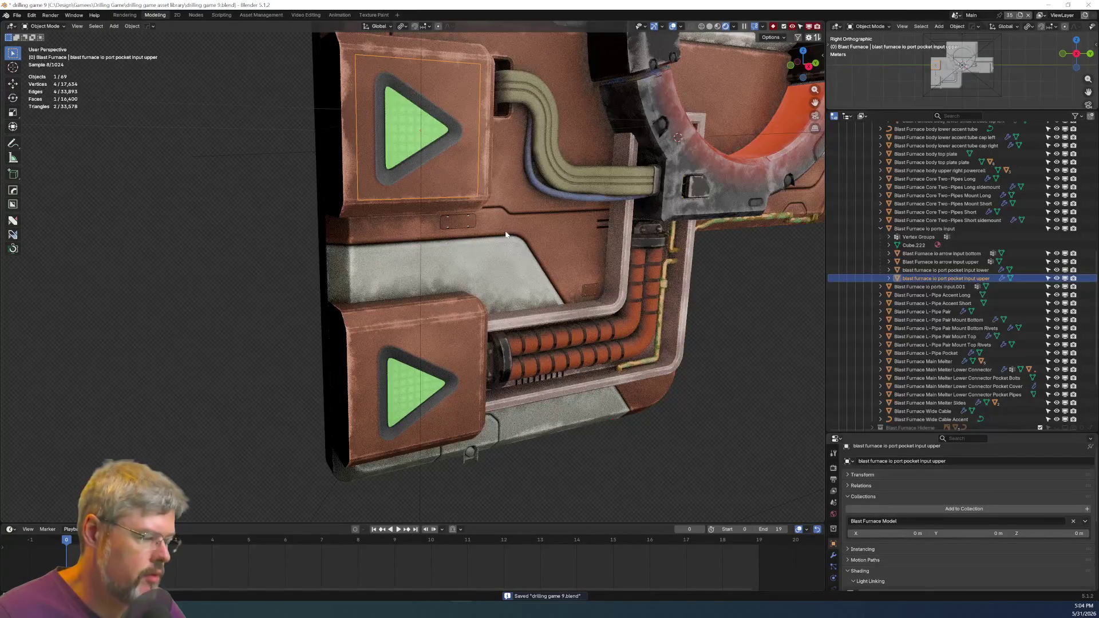
click(192, 16)
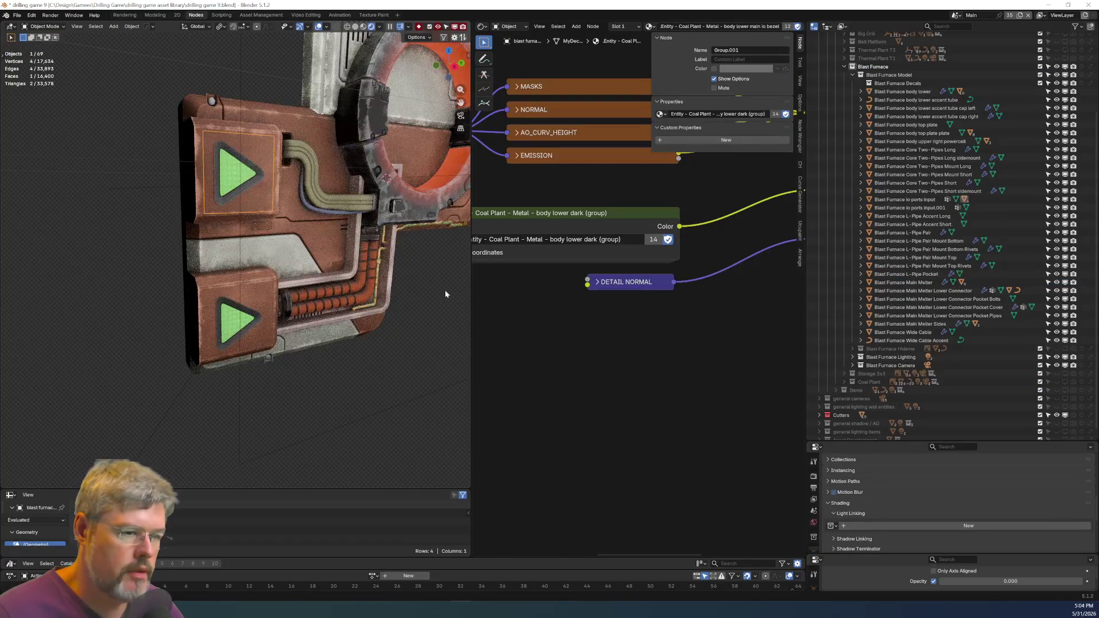
Select the io ports input panel, widen the node editor, and copy the Blast Furnace main body primary group node.
click(270, 280)
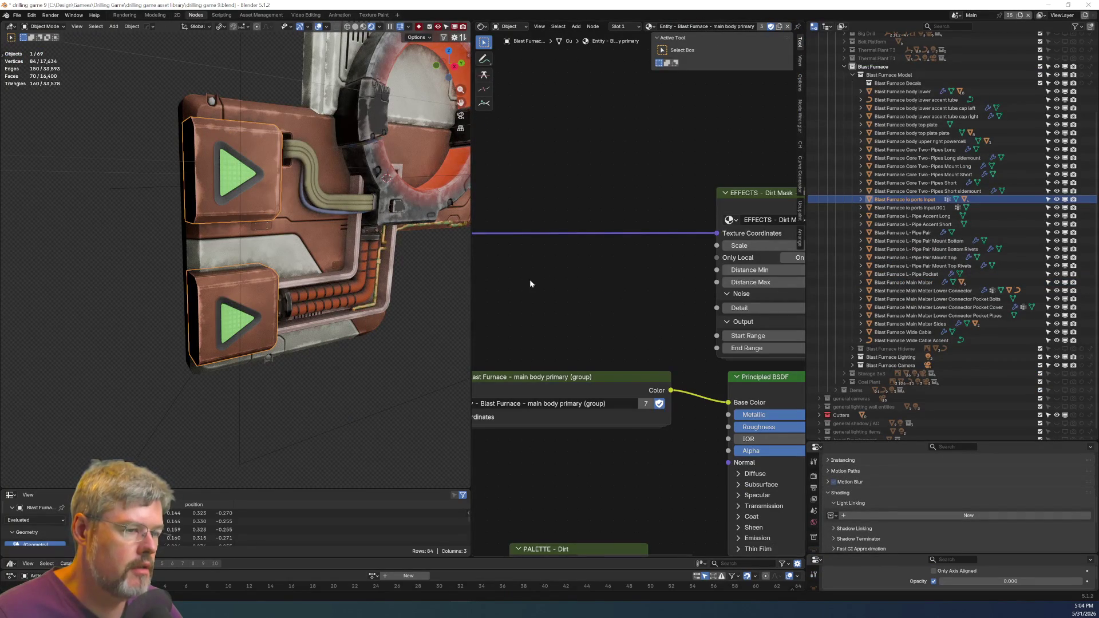
drag(469, 319, 345, 320)
drag(806, 343, 976, 343)
scroll(579, 338, down, 4)
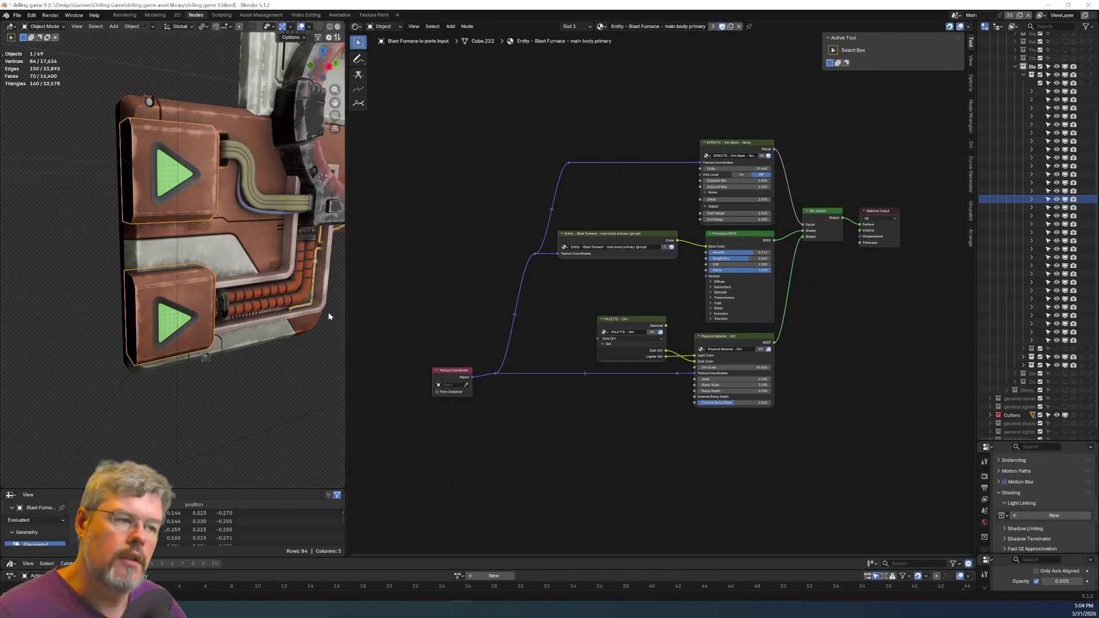
scroll(567, 297, up, 3)
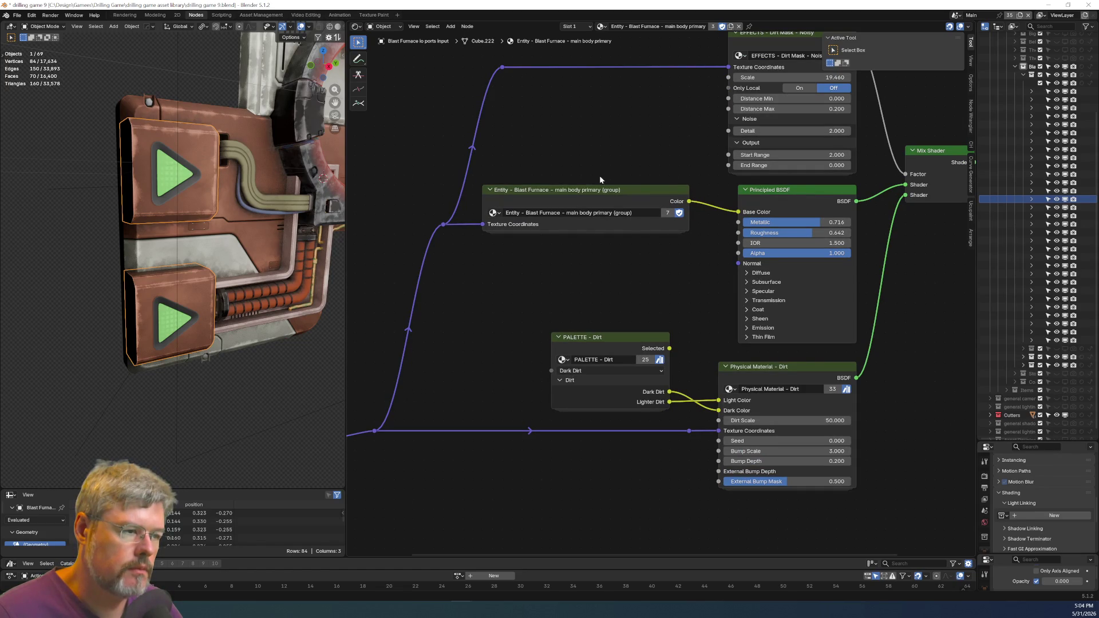
key(ctrl+c)
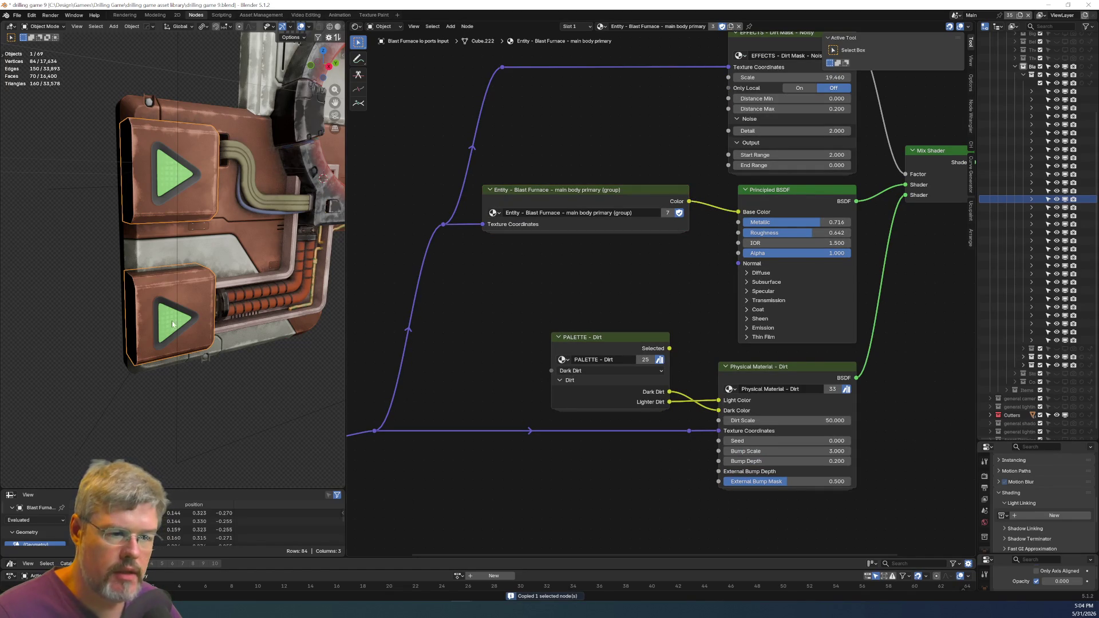
click(187, 312)
Paste and wire the Blast Furnace group into the shared material, then undo and remove it.
key(ctrl+v)
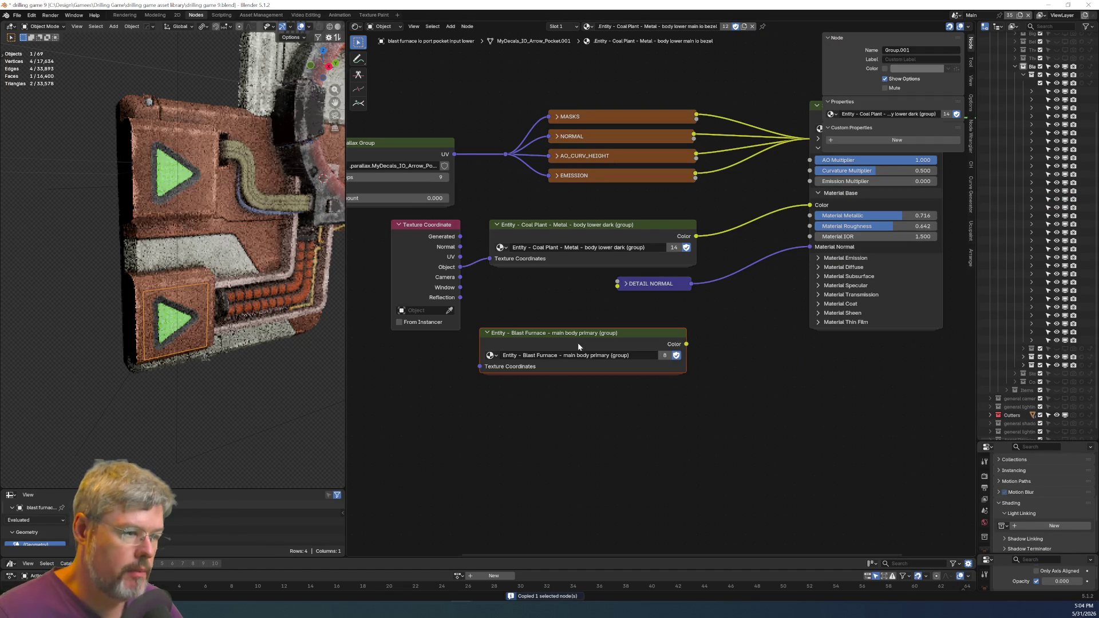
drag(460, 267, 485, 372)
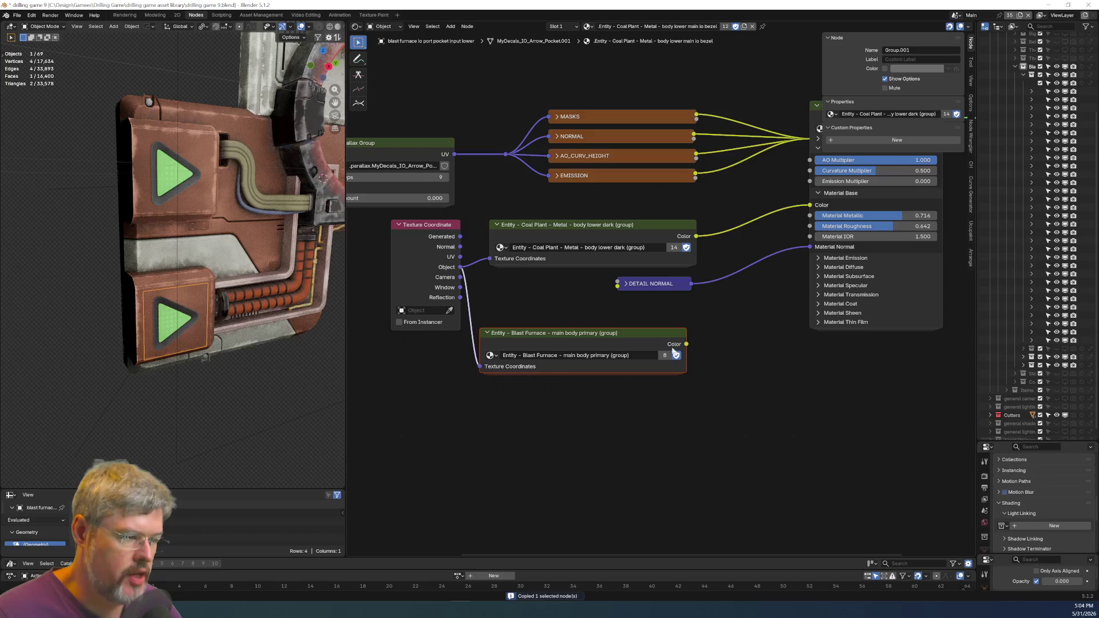
drag(686, 344, 809, 204)
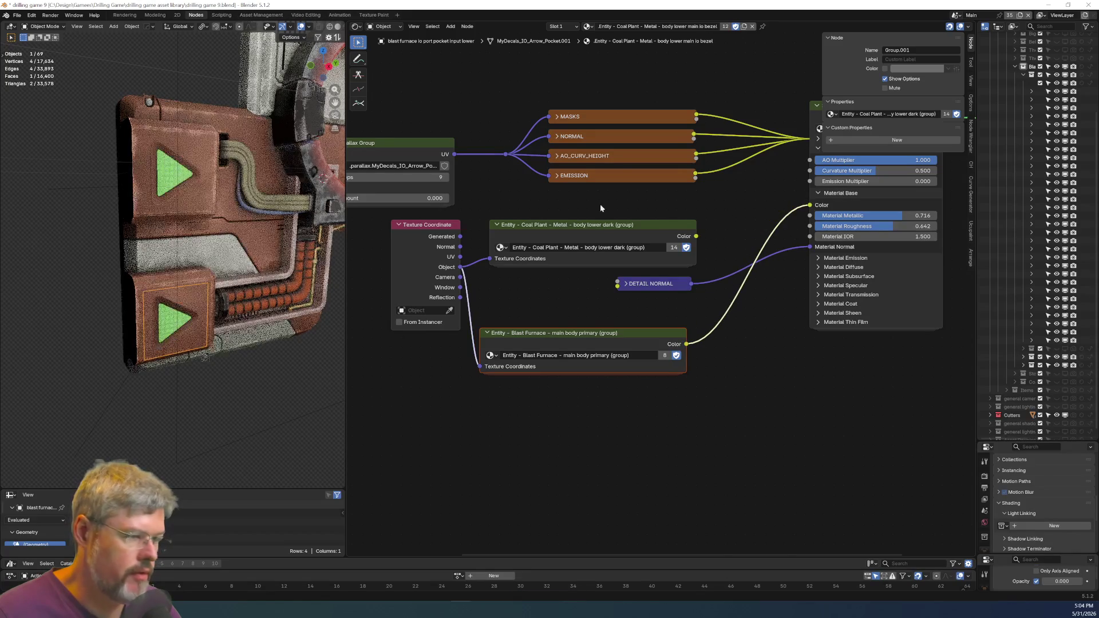
key(x)
mouse_move(583, 337)
mouse_down()
mouse_move(598, 258)
mouse_move(588, 229)
mouse_up()
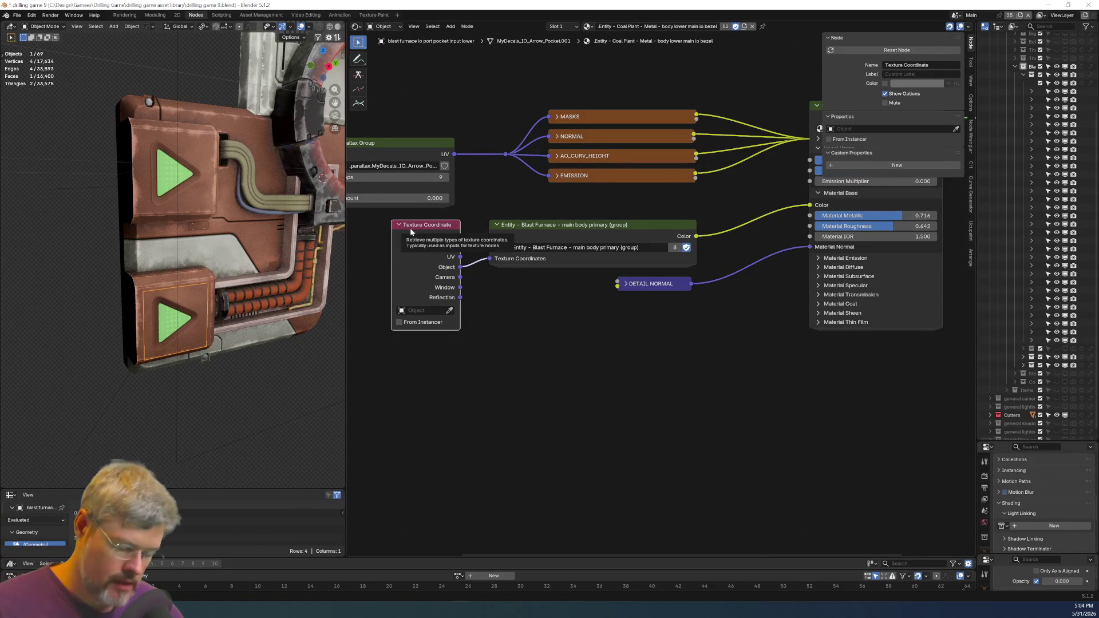
key(ctrl+z)
key(ctrl+z)
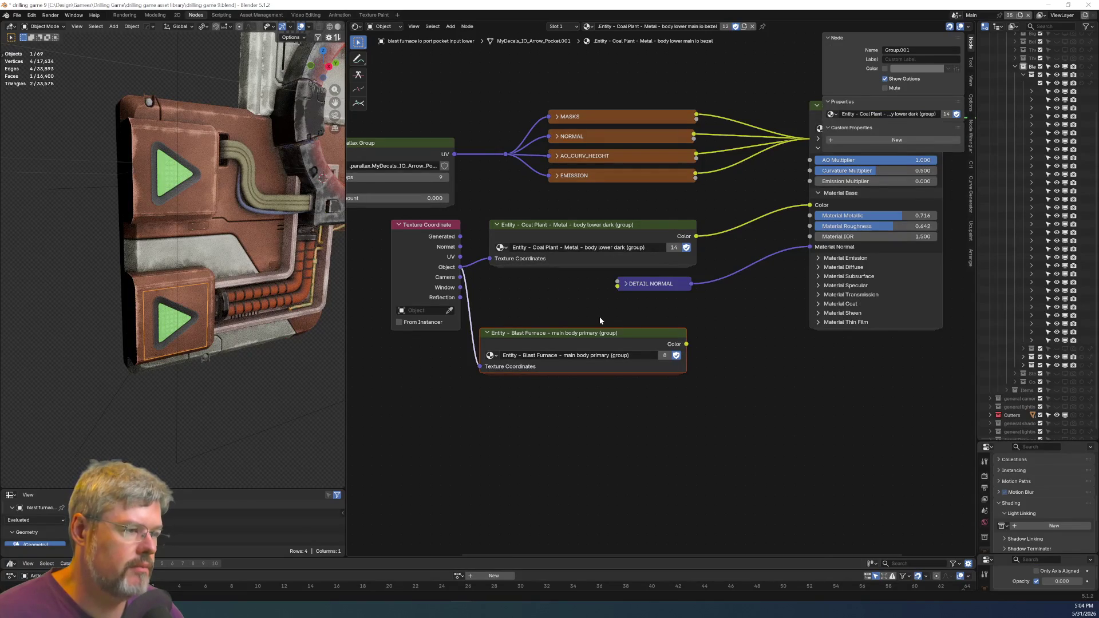
key(x)
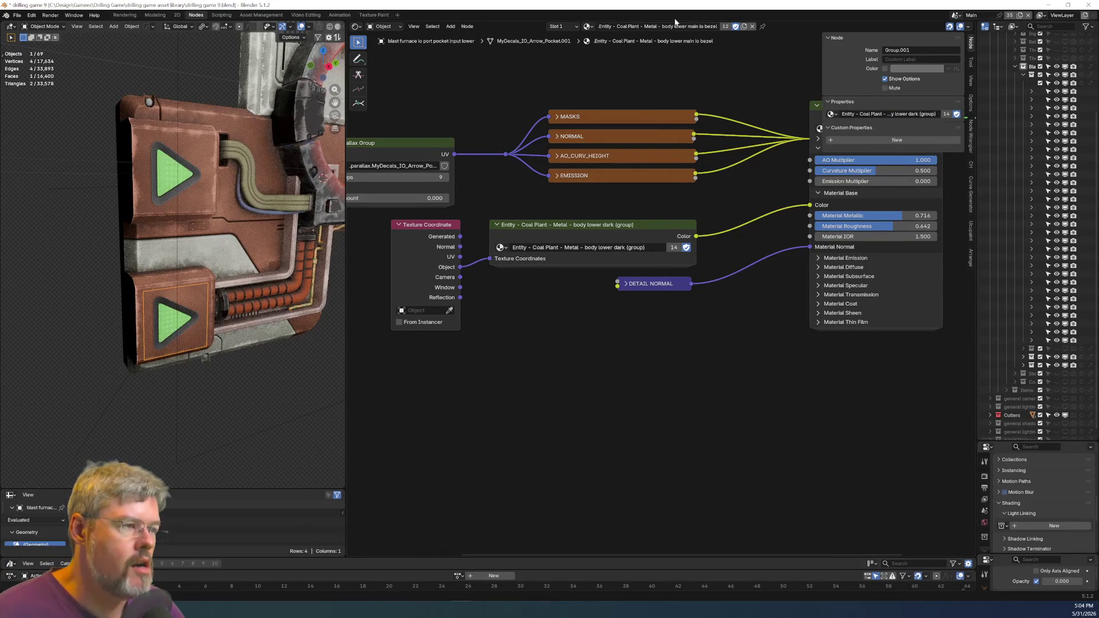
Make the lower arrow box's material a single-user copy and begin renaming it to Blast Furnace.
click(743, 26)
double_click(658, 27)
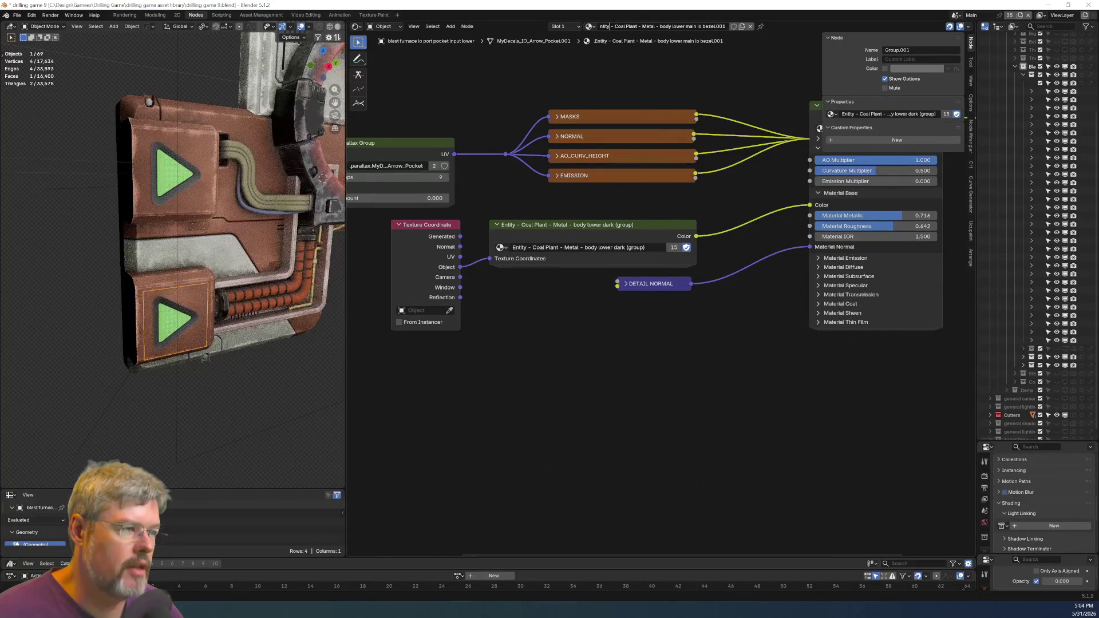
key(ctrl+shift+Right)
key(ctrl+shift+Right)
text(S)
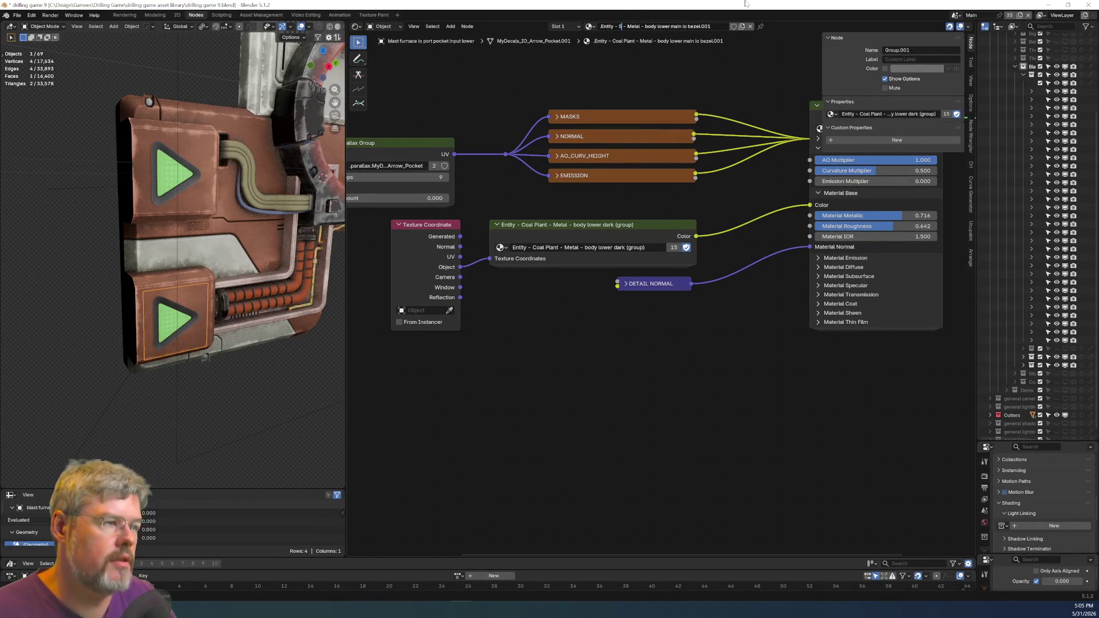
text(Blast Furn)
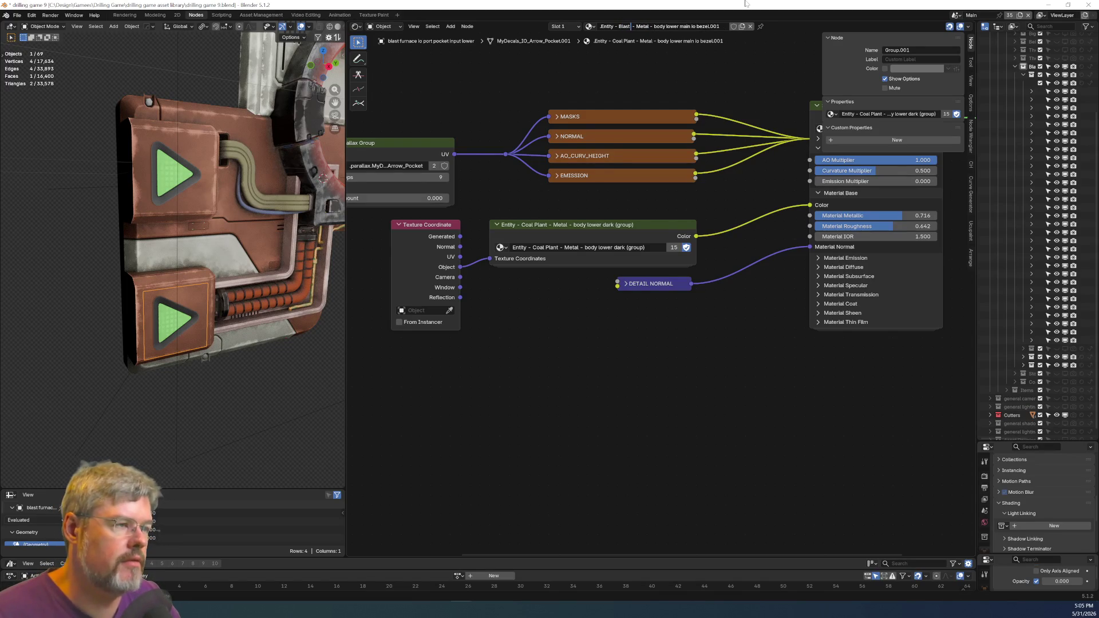
text(ace)
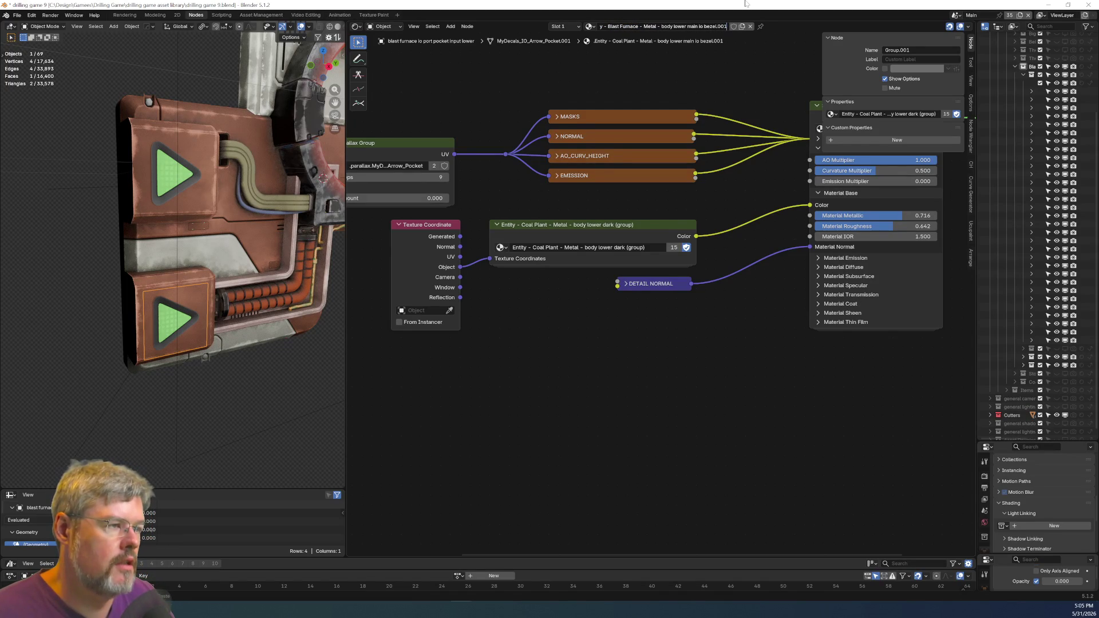
Name the material 'Entity - Blast Furnace - io port bezel' and enable Fake User.
key(shift+End)
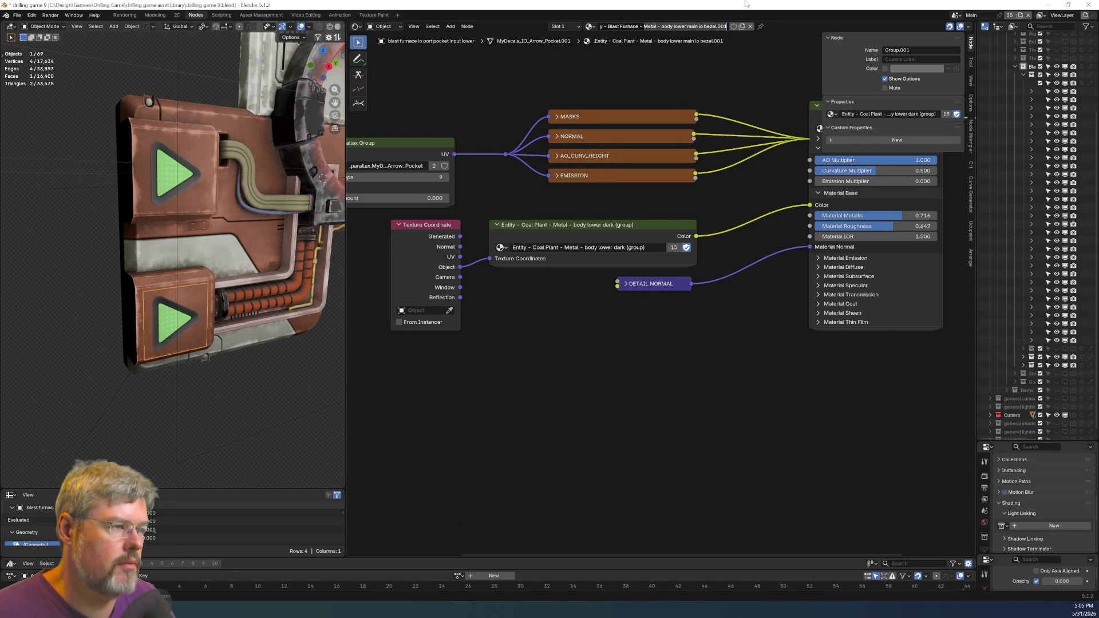
text(c)
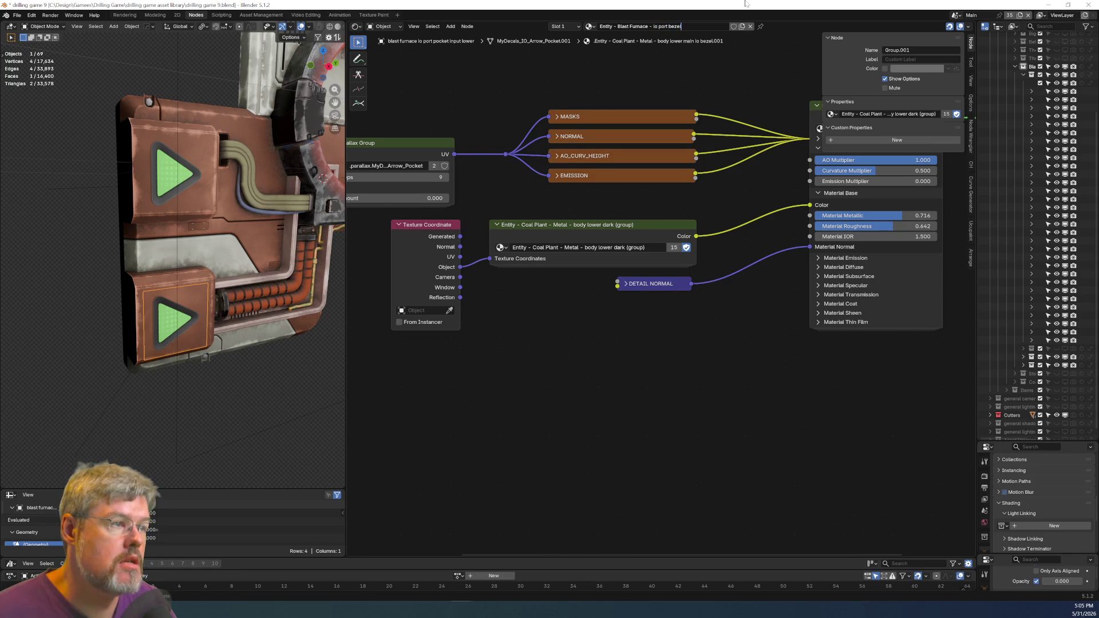
key(Return)
click(712, 27)
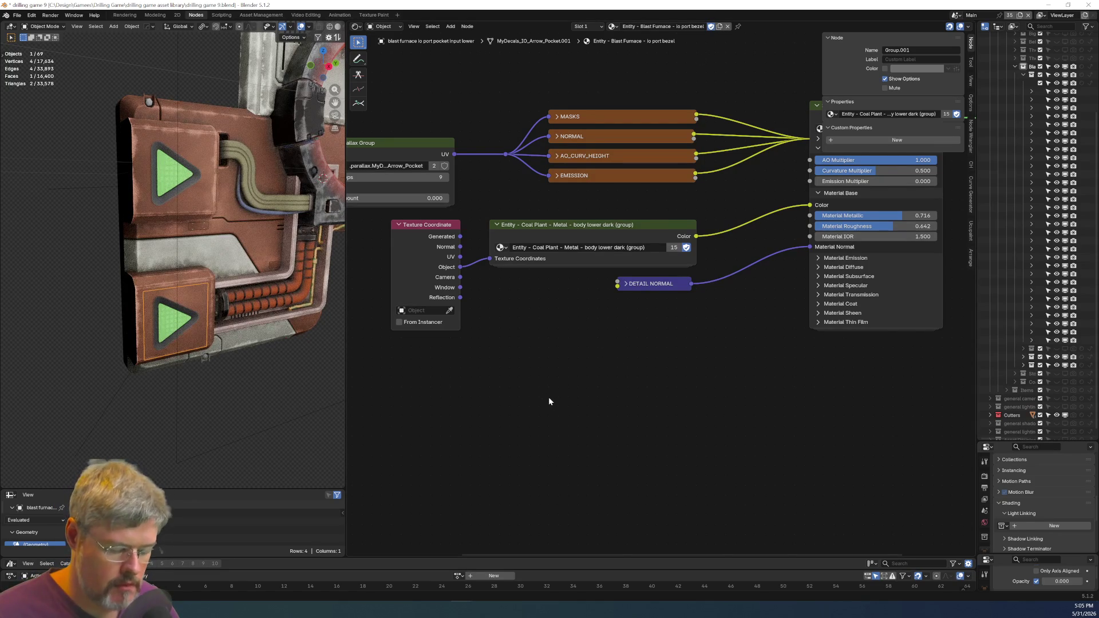
Swap the Coal Plant group for the Blast Furnace group, wiring Object coordinates in and Color to Base Color.
key(ctrl+v)
mouse_move(480, 382)
mouse_down()
mouse_move(541, 335)
mouse_move(554, 225)
mouse_up()
click(546, 250)
key(x)
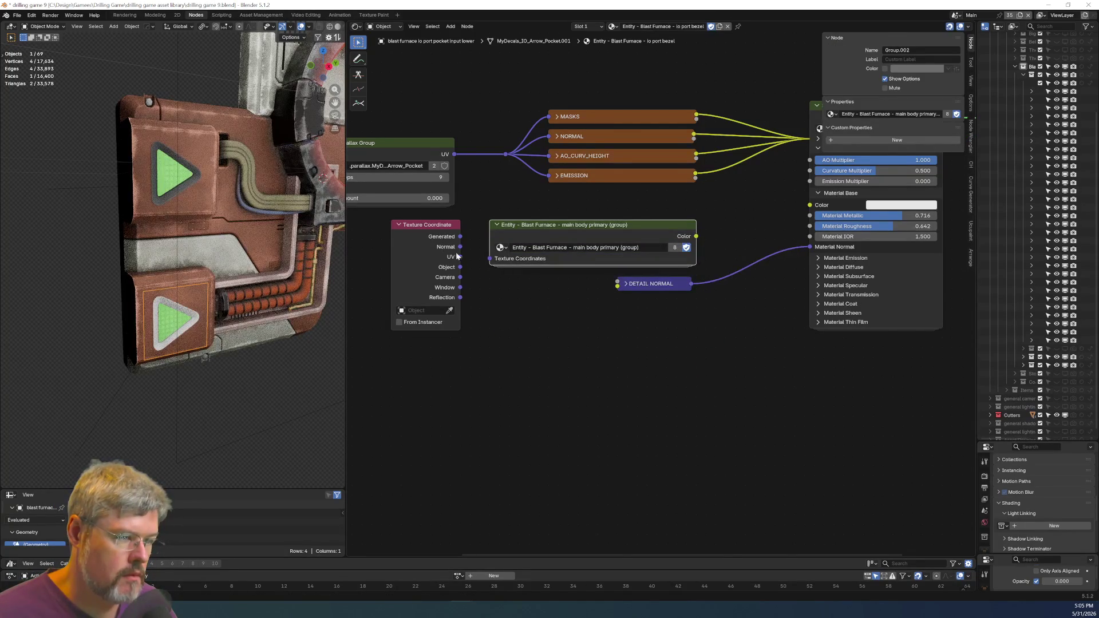
click(460, 271)
drag(491, 258, 490, 259)
drag(696, 236, 809, 205)
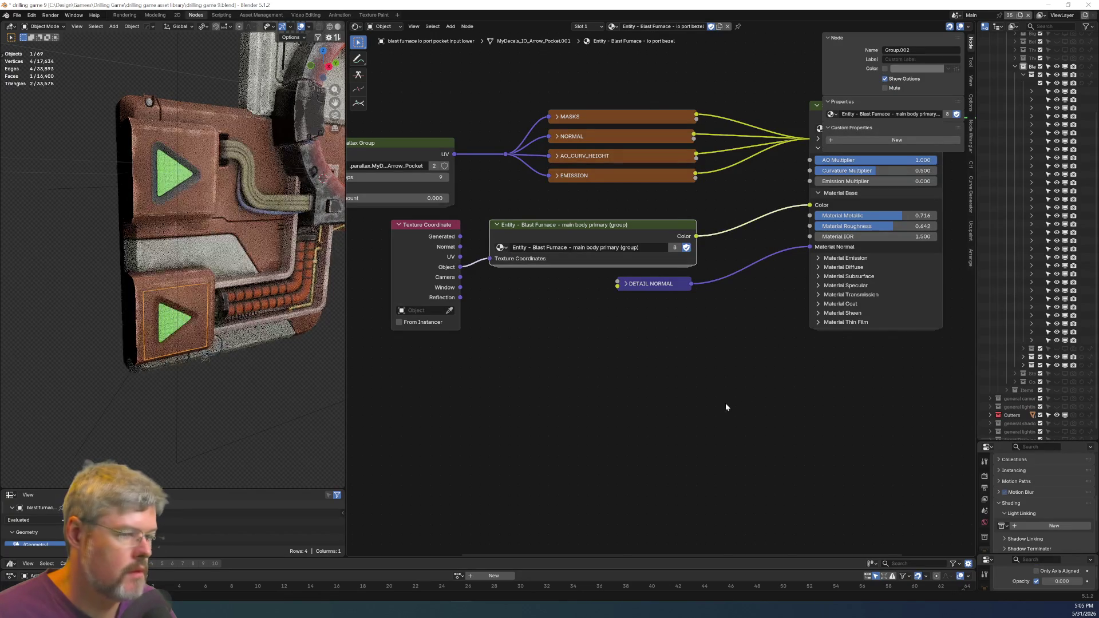
shift+click(191, 185)
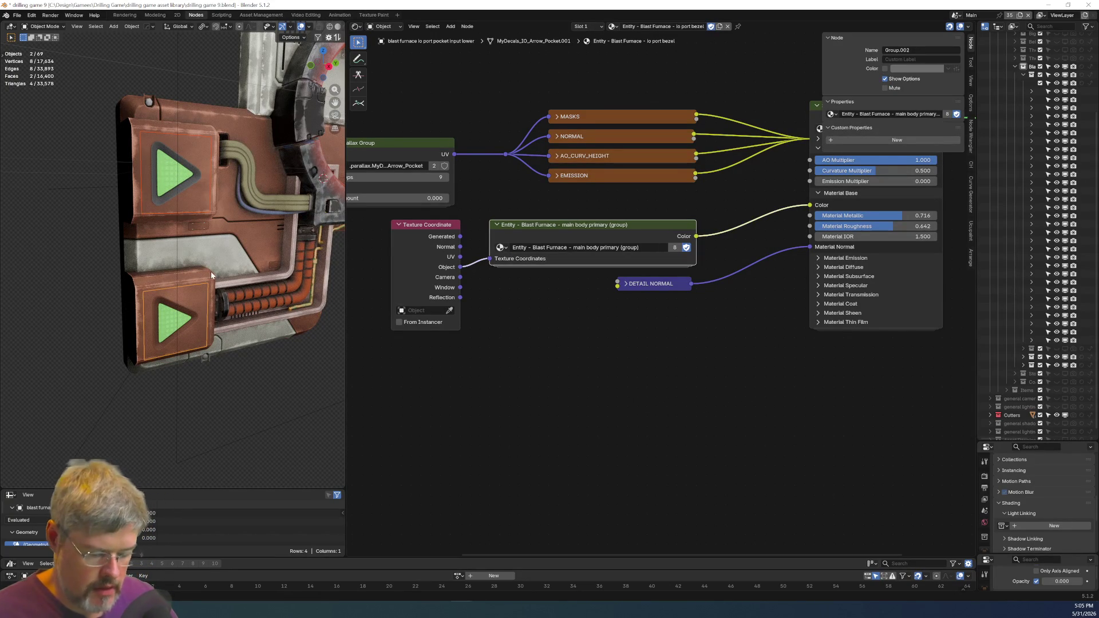
Link the io port bezel material onto the upper arrow panel.
key(ctrl+l)
click(211, 271)
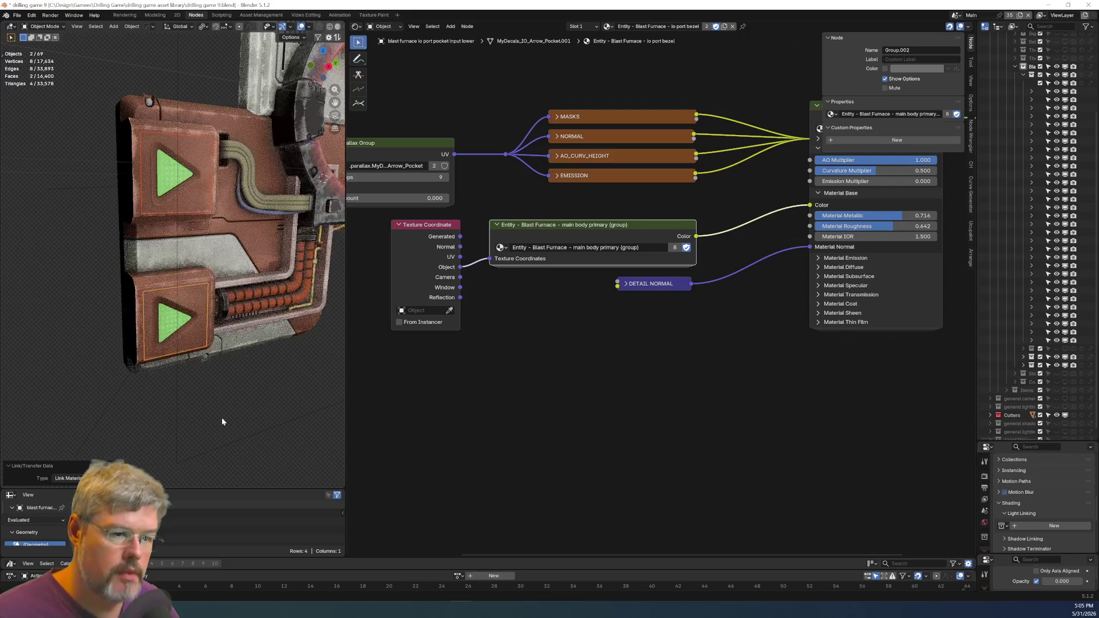
scroll(222, 417, down, 2)
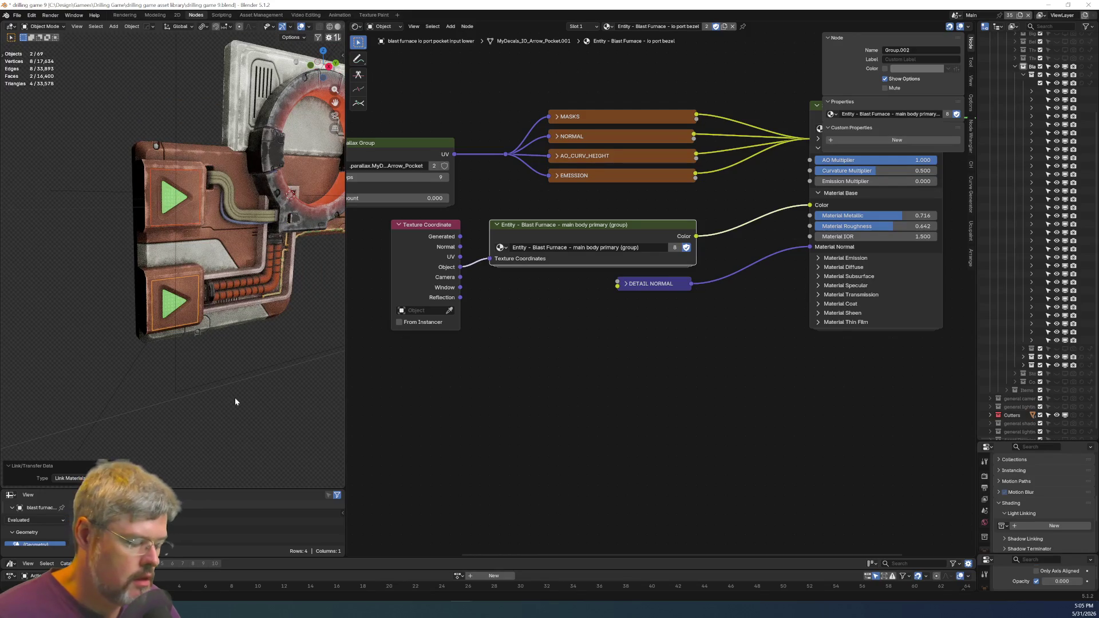
key(KP_3)
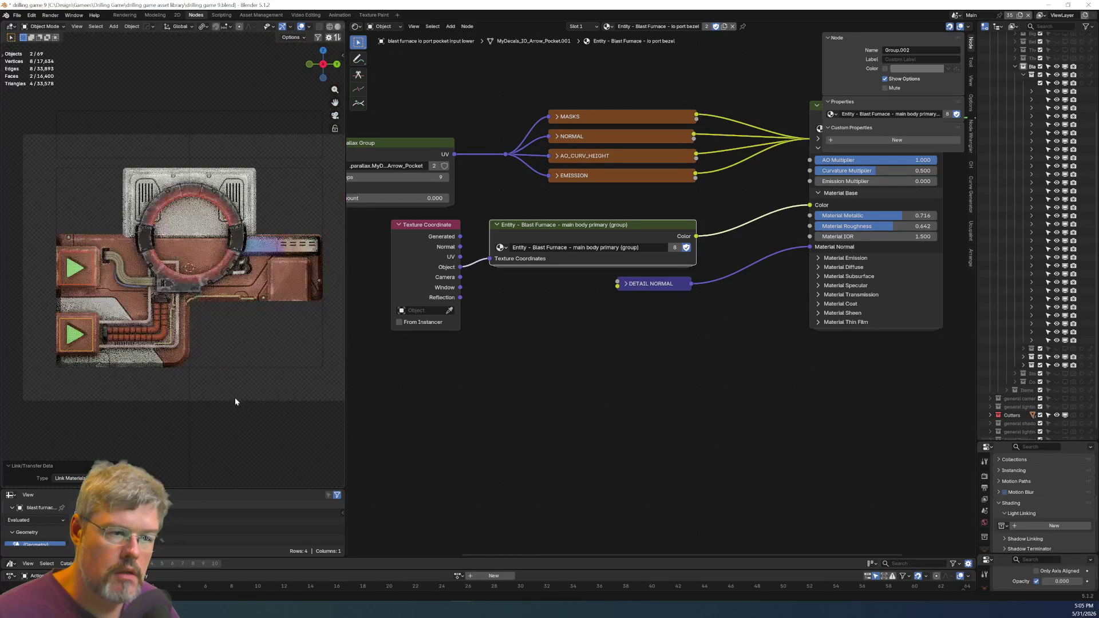
Deselect all and save drilling game 9.blend, then select the lower arrow decal and pocket.
click(235, 399)
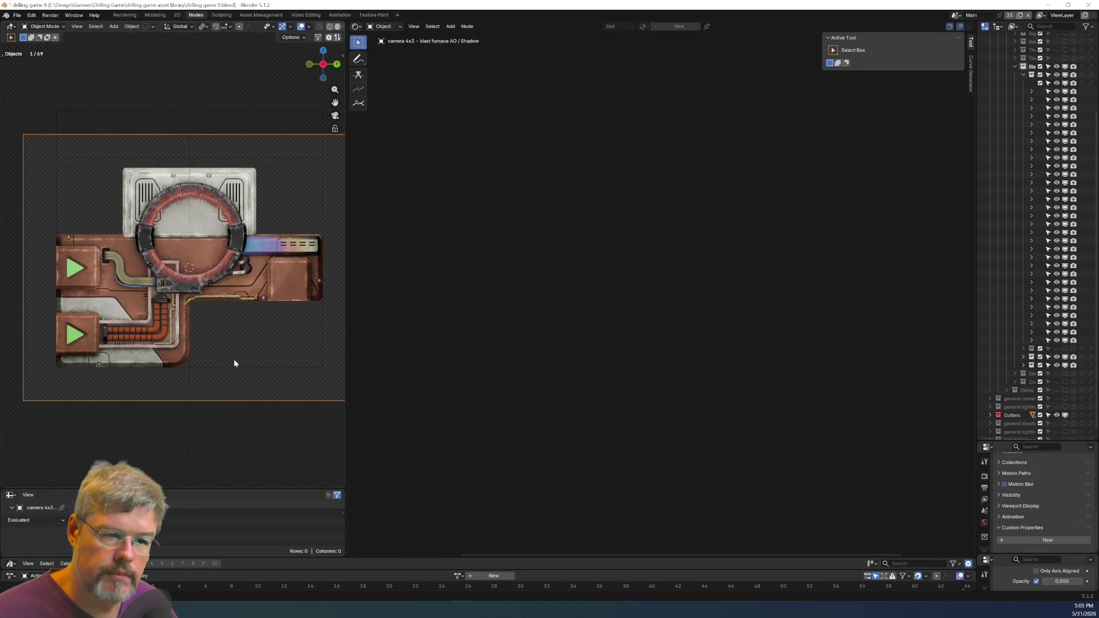
click(252, 348)
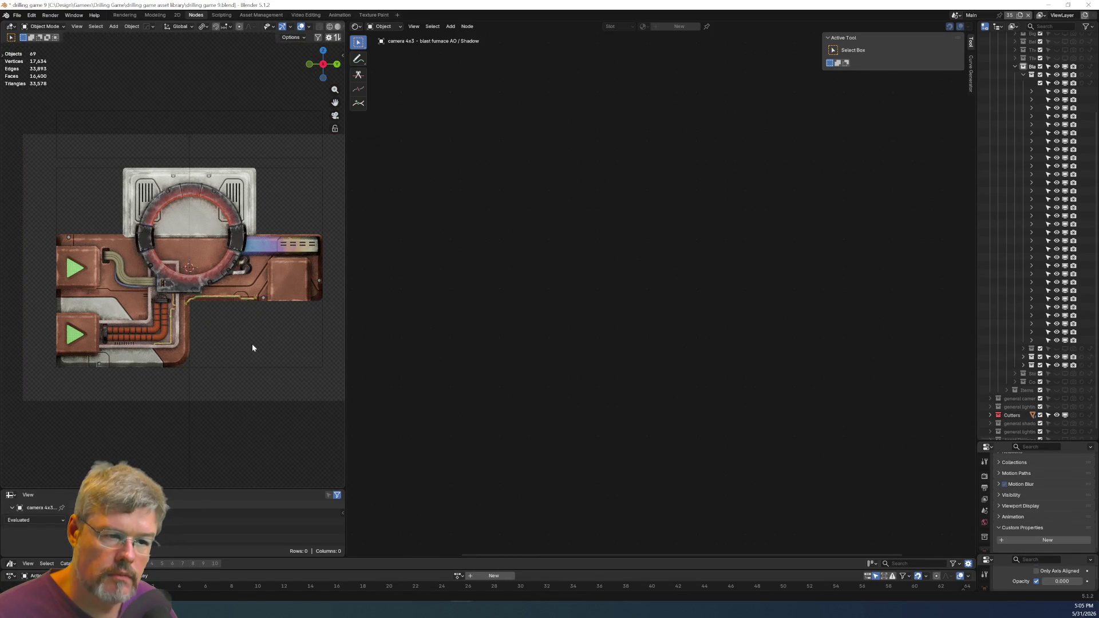
click(18, 15)
click(27, 73)
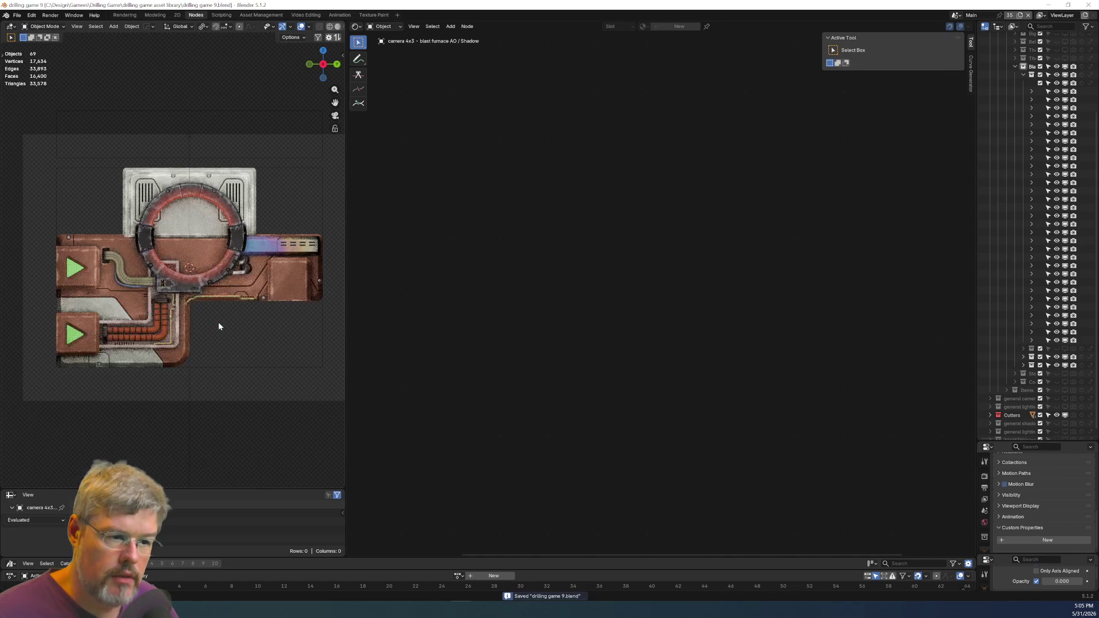
click(278, 288)
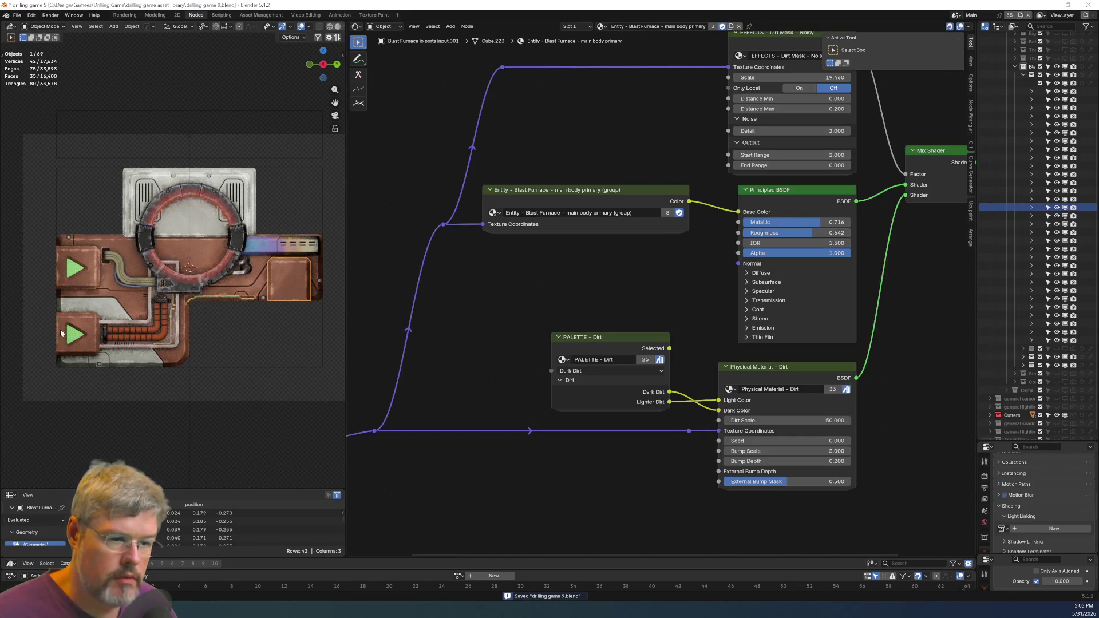
click(78, 341)
shift+click(76, 341)
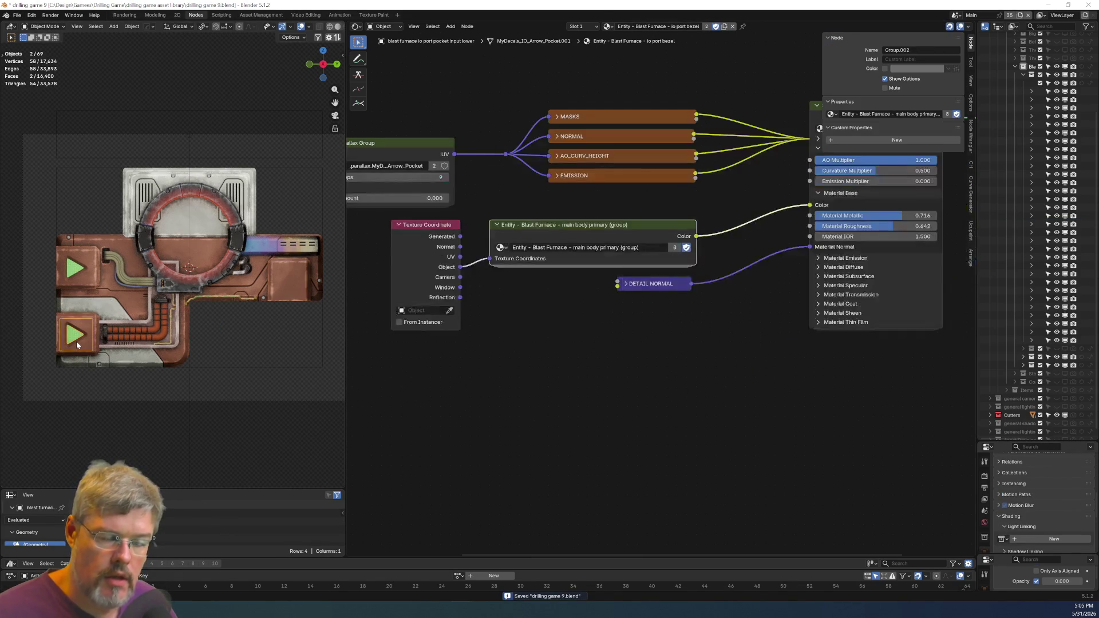
Duplicate the arrow and pocket and snap the 3D cursor to the furnace body.
key(shift+d)
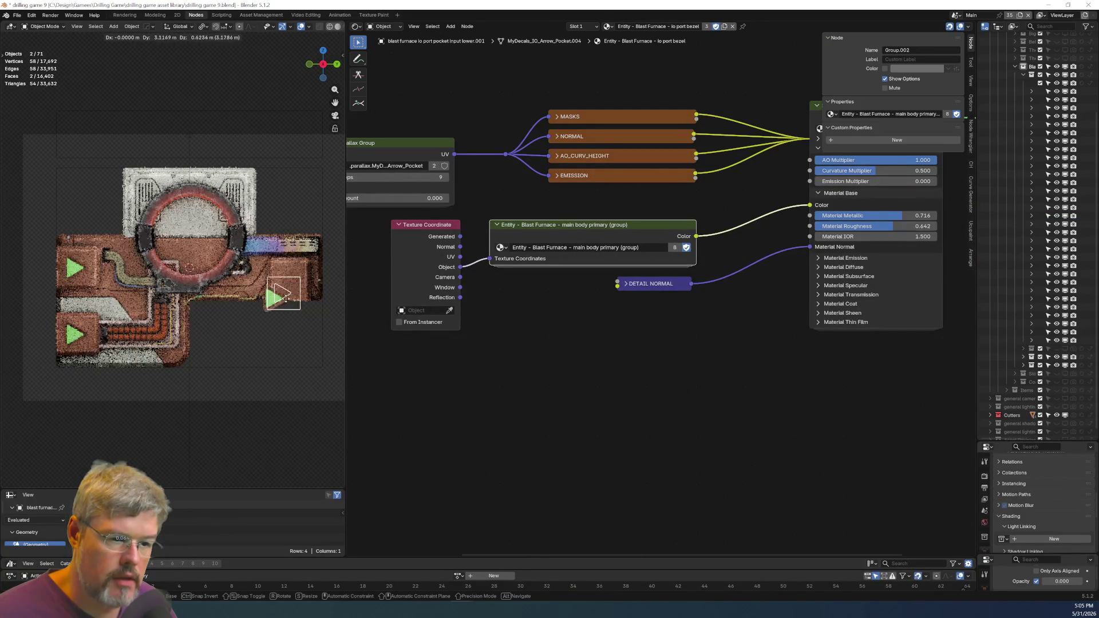
click(257, 342)
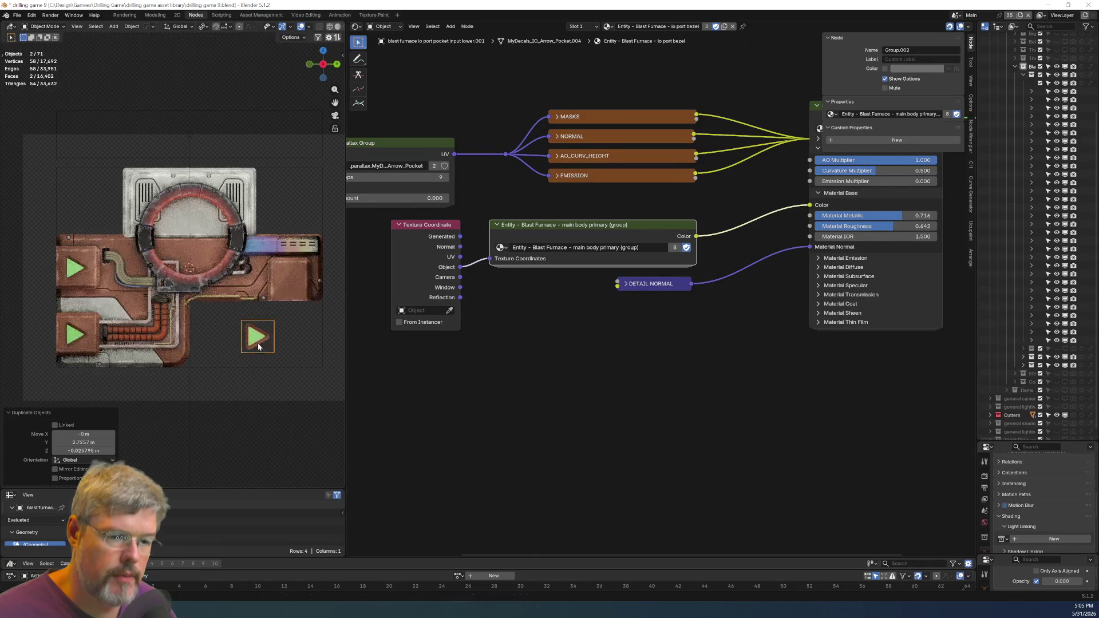
click(290, 288)
key(shift+s)
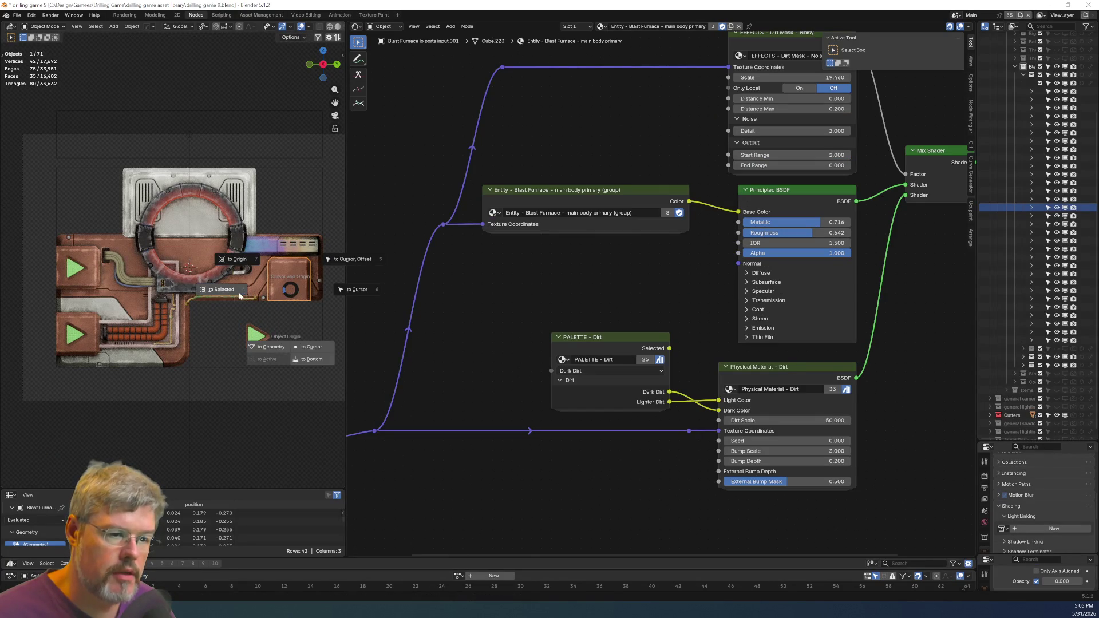
click(248, 336)
Snap the arrow decal to the cursor, clear its rotation, and turn it -90° about Y.
shift+click(260, 339)
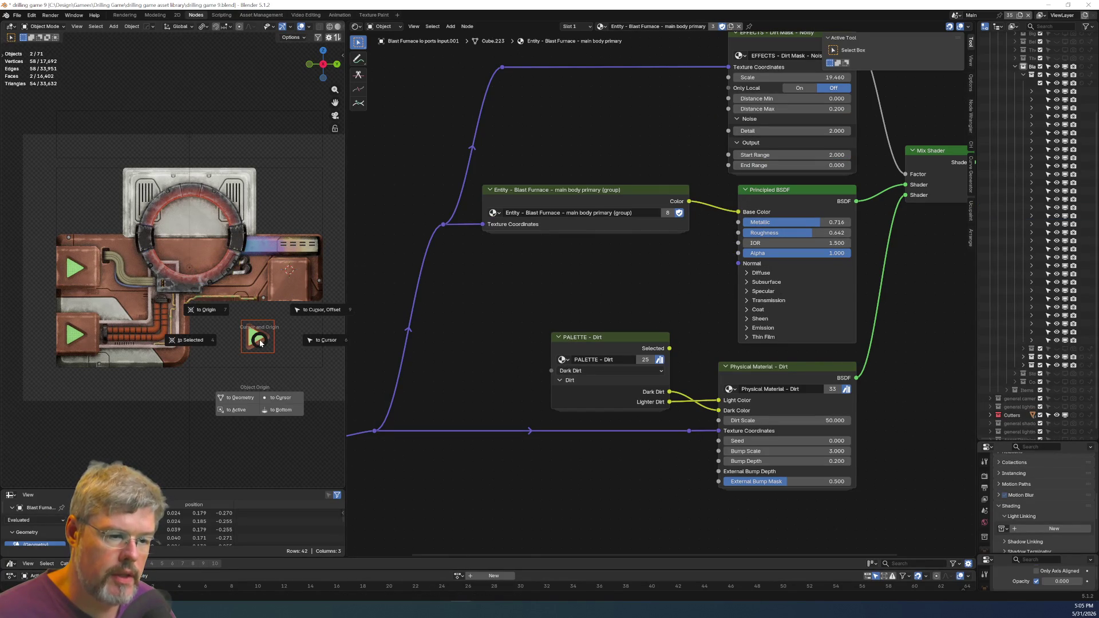
key(shift+s)
click(293, 313)
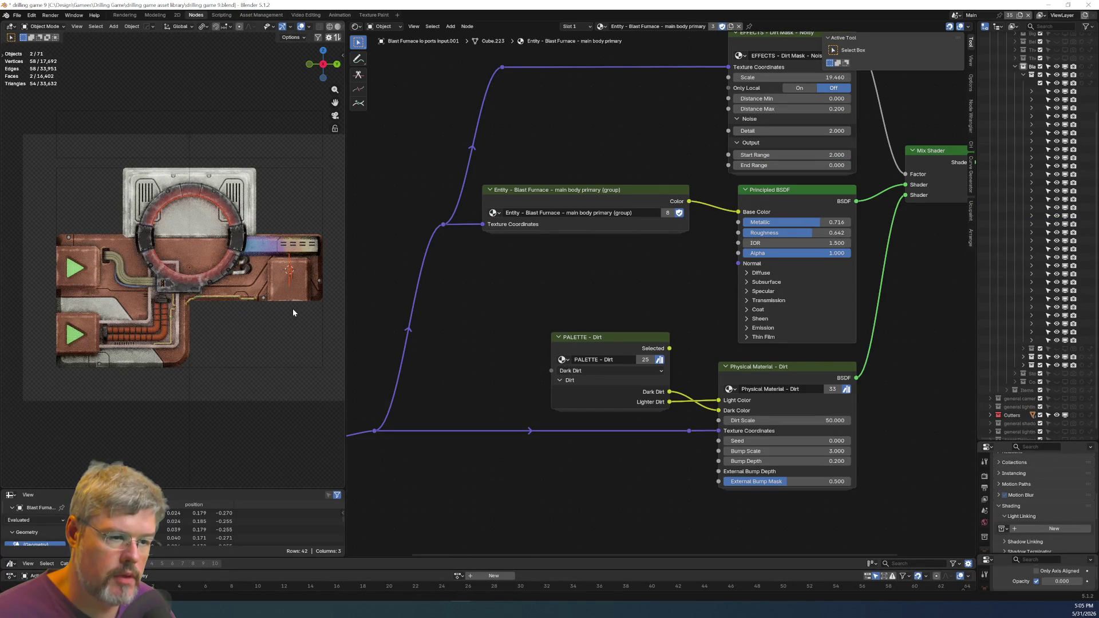
key(alt+r)
key(r)
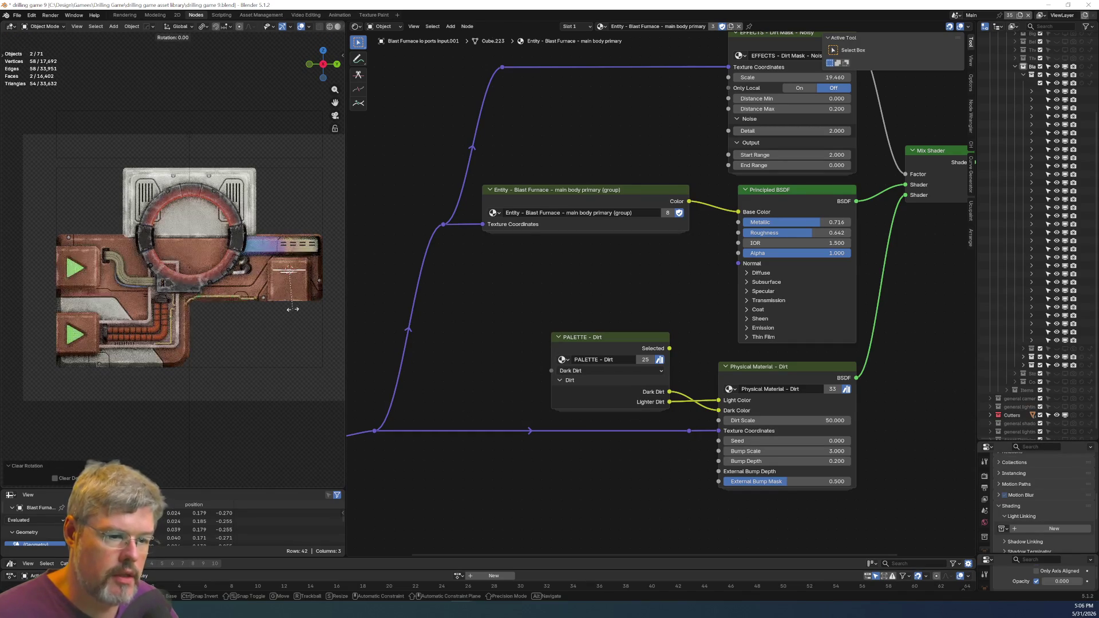
text(y90)
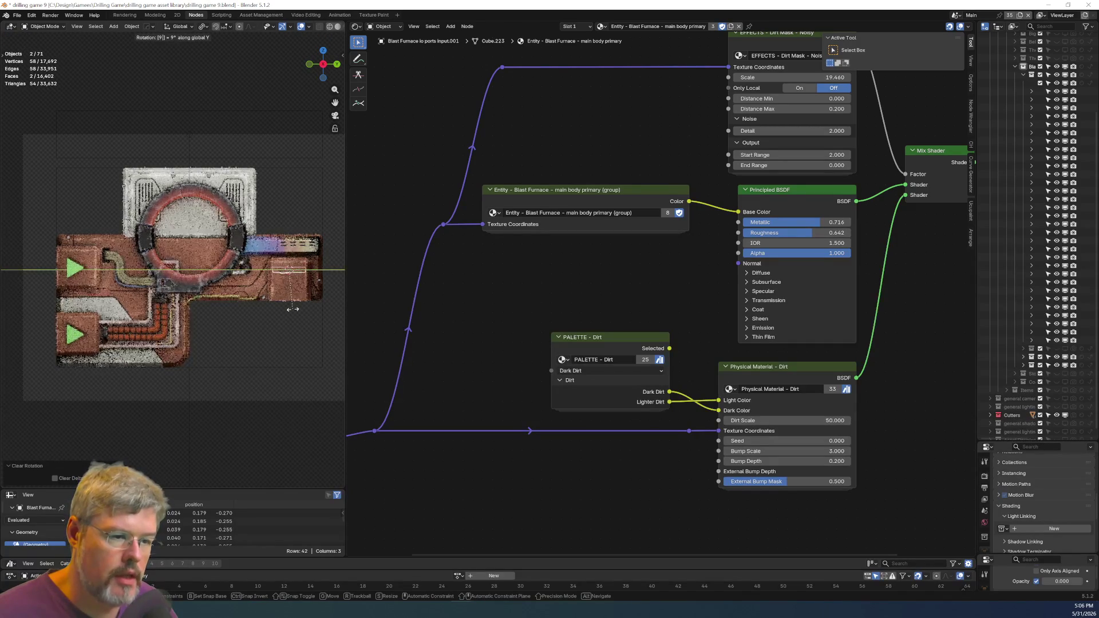
key(minus)
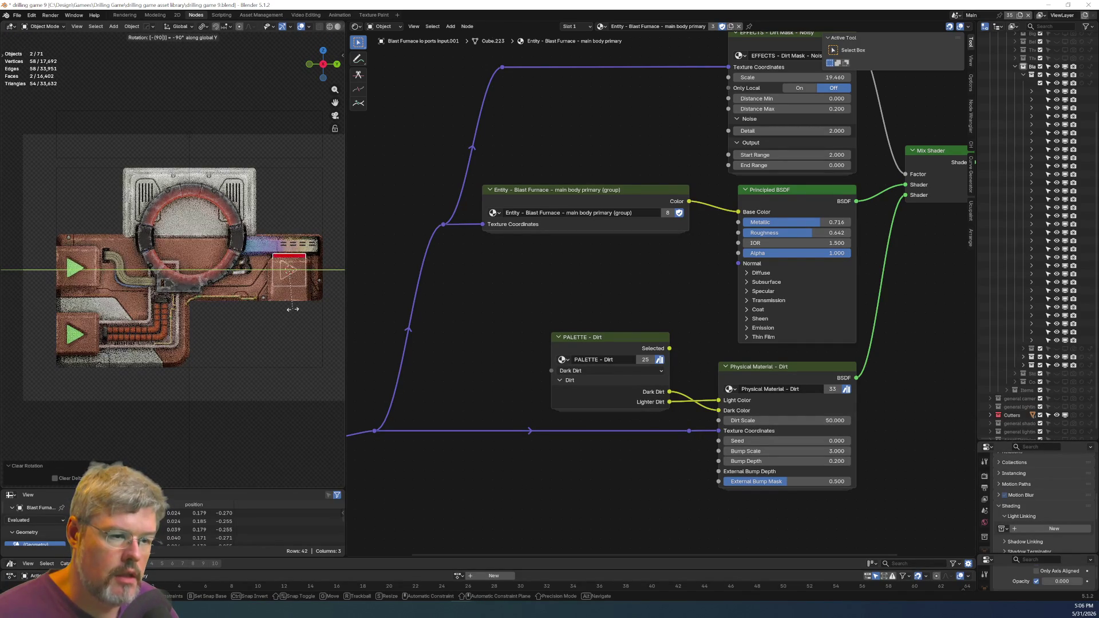
key(Return)
Push the arrow decal 0.167 m out along X.
mouse_move(293, 312)
middle_down()
mouse_move(331, 271)
mouse_move(165, 265)
mouse_move(100, 276)
mouse_move(222, 293)
mouse_move(113, 296)
mouse_move(213, 287)
mouse_move(103, 310)
mouse_move(189, 269)
mouse_move(159, 255)
mouse_move(87, 289)
middle_up()
key(g)
key(x)
key(Return)
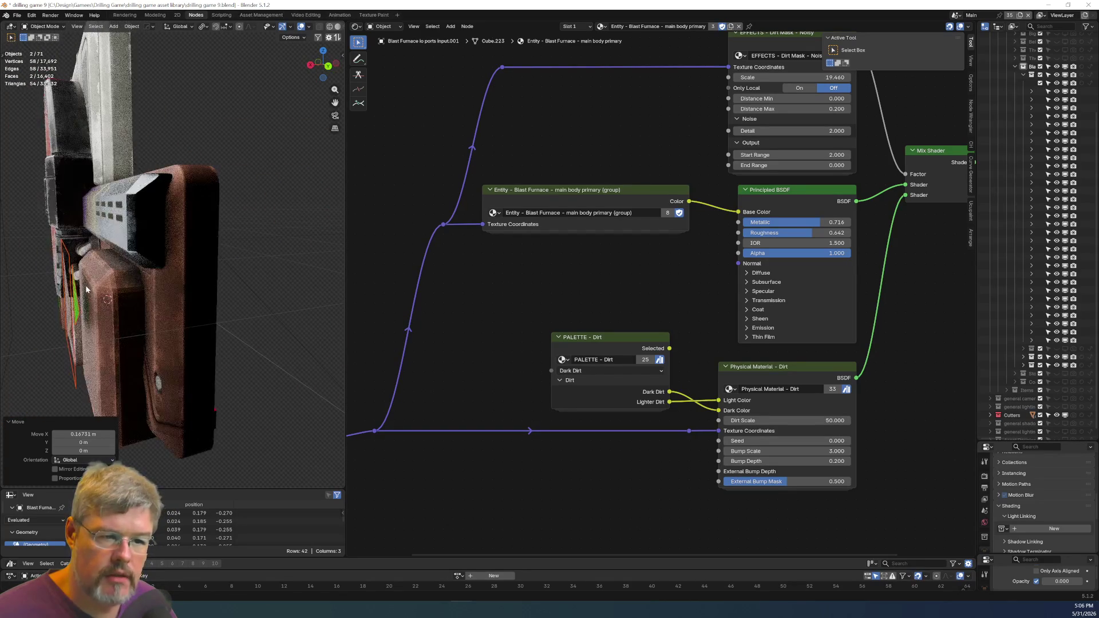
Move the green arrow decal 0.053 m along X.
click(73, 307)
click(73, 307)
key(g)
key(x)
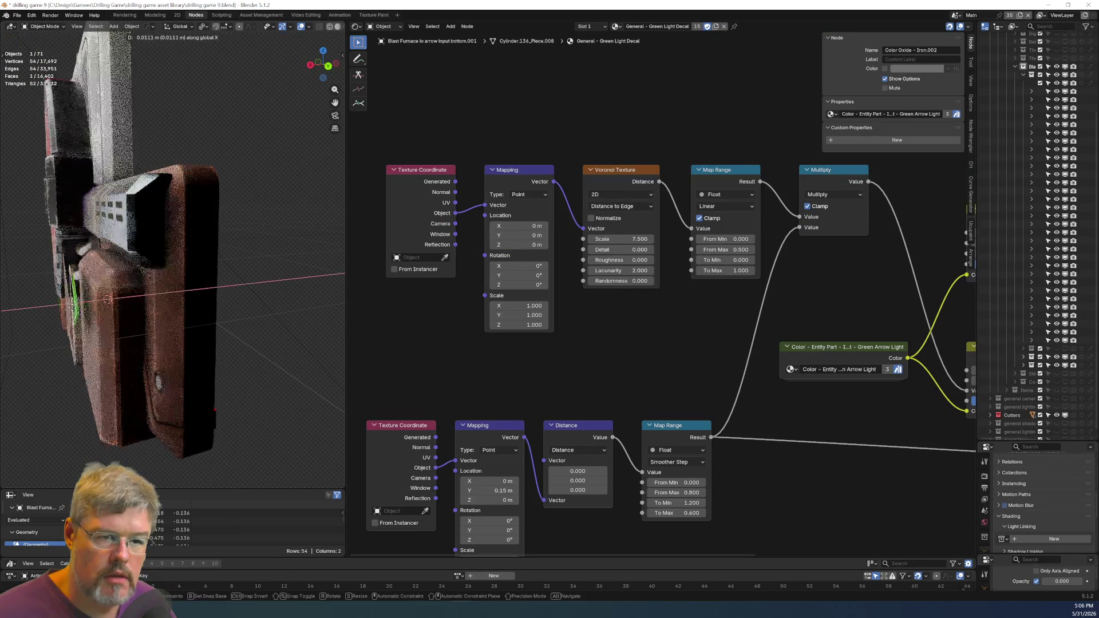
click(74, 303)
key(KP_Decimal)
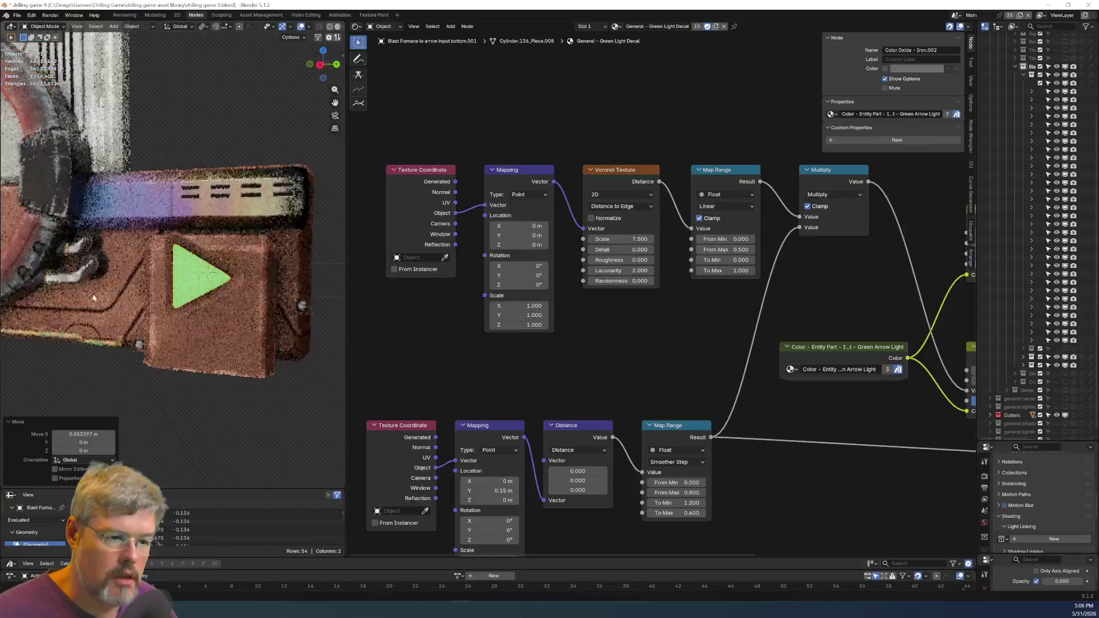
middle_drag(76, 301, 122, 201)
Rotate the side box panel and arrow -90° about X so the arrow points down.
shift+click(137, 126)
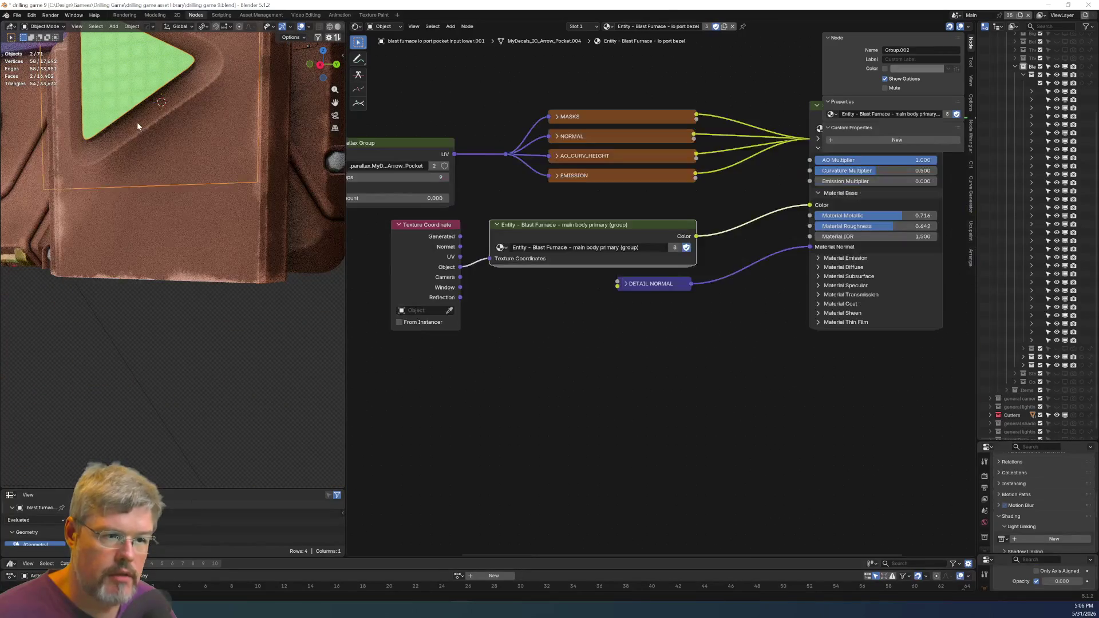
key(KP_3)
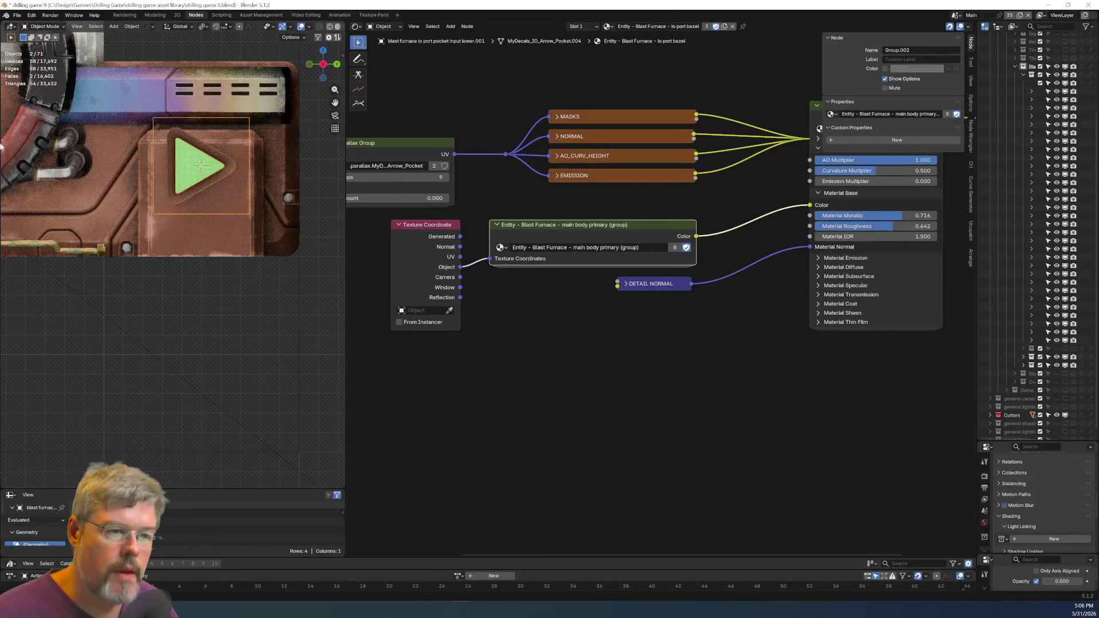
key(r)
key(x)
key(minus)
key(9)
key(0)
key(Return)
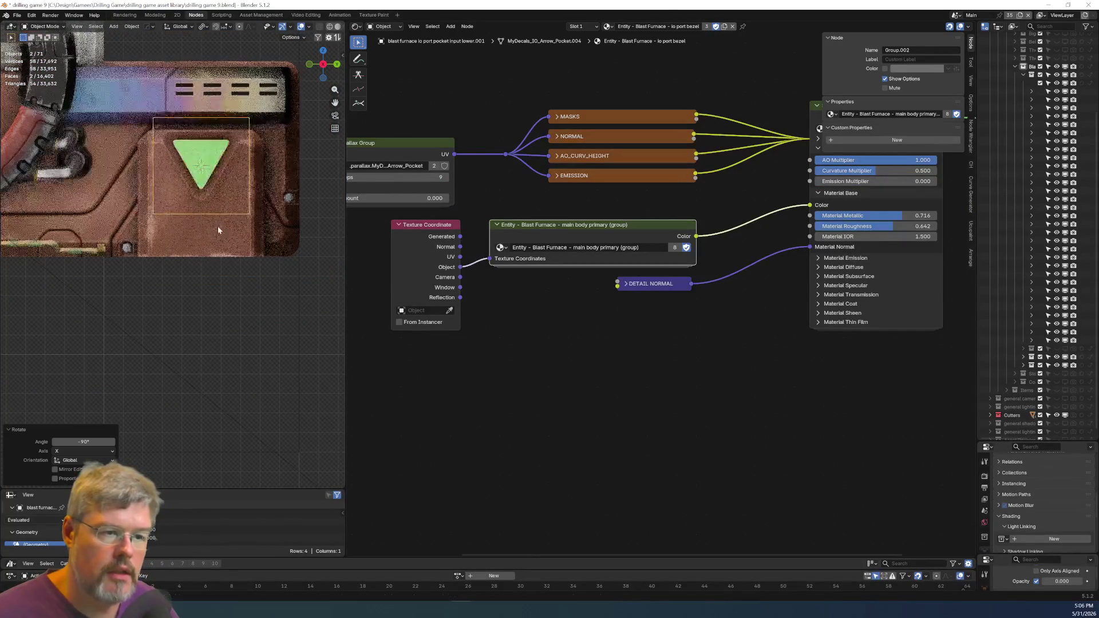
Shift the panel lower into place on the furnace and deselect everything.
key(g)
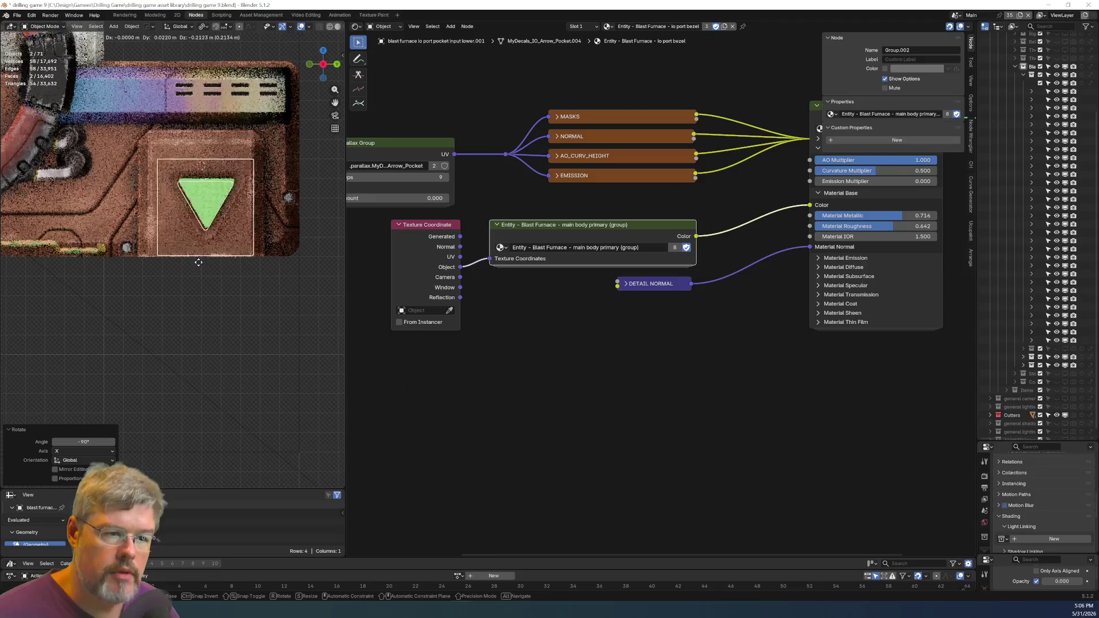
click(192, 257)
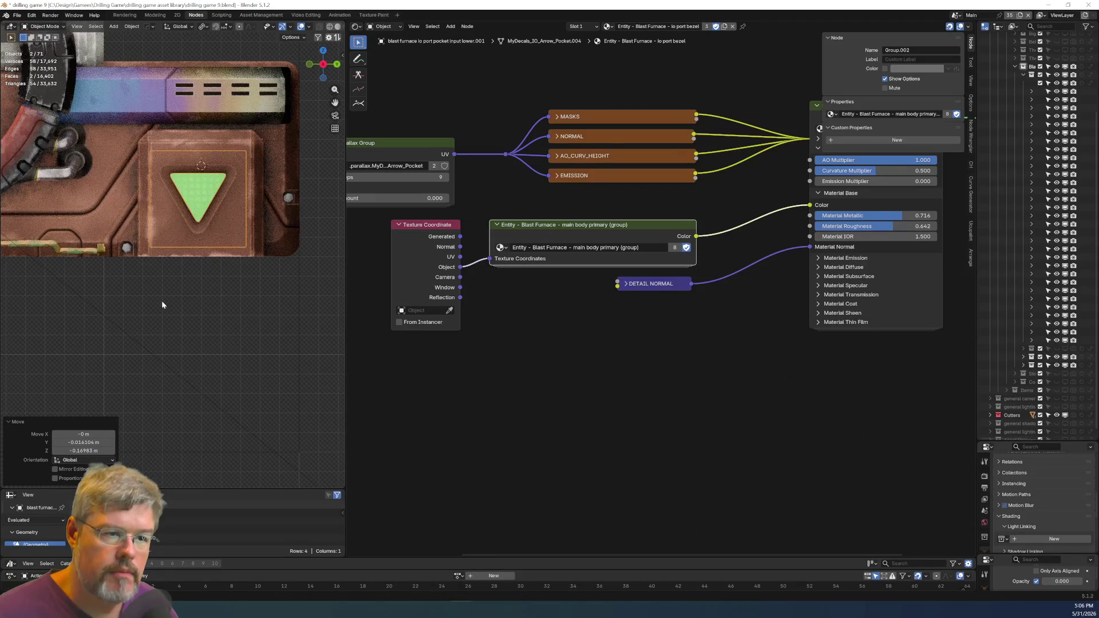
key(KP_Decimal)
key(g)
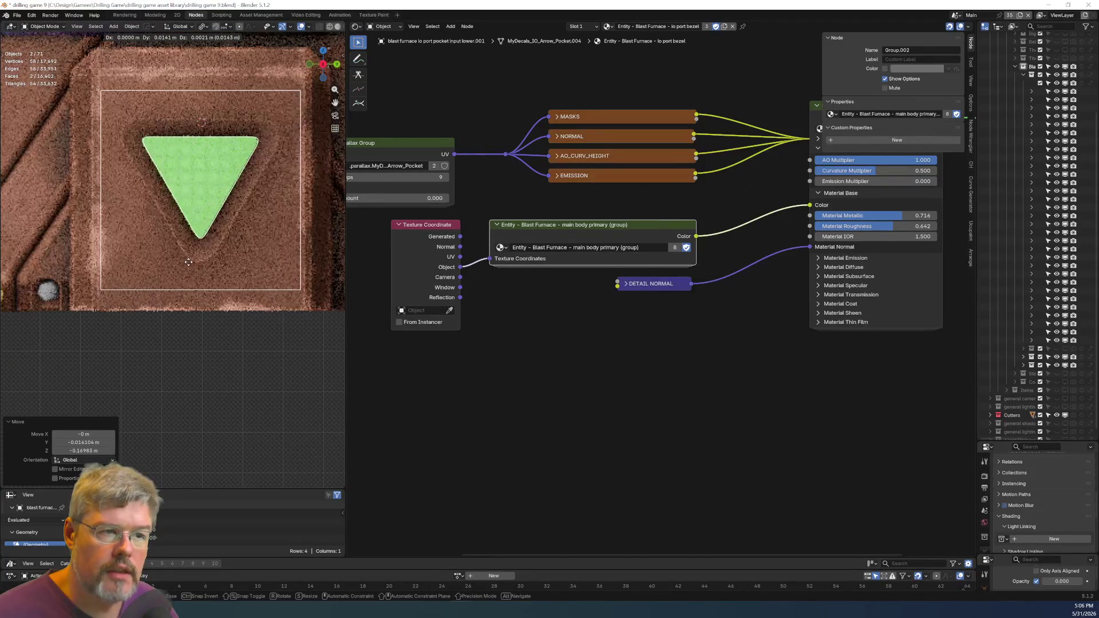
click(185, 266)
scroll(169, 283, down, 5)
scroll(158, 335, up, 3)
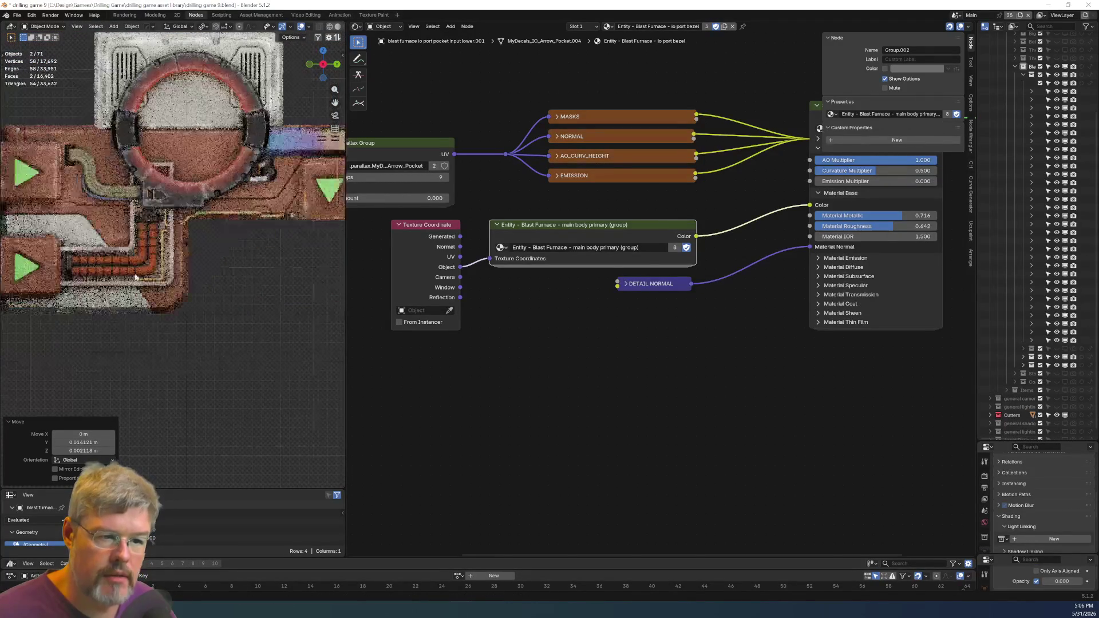
scroll(177, 257, up, 3)
scroll(23, 280, down, 1)
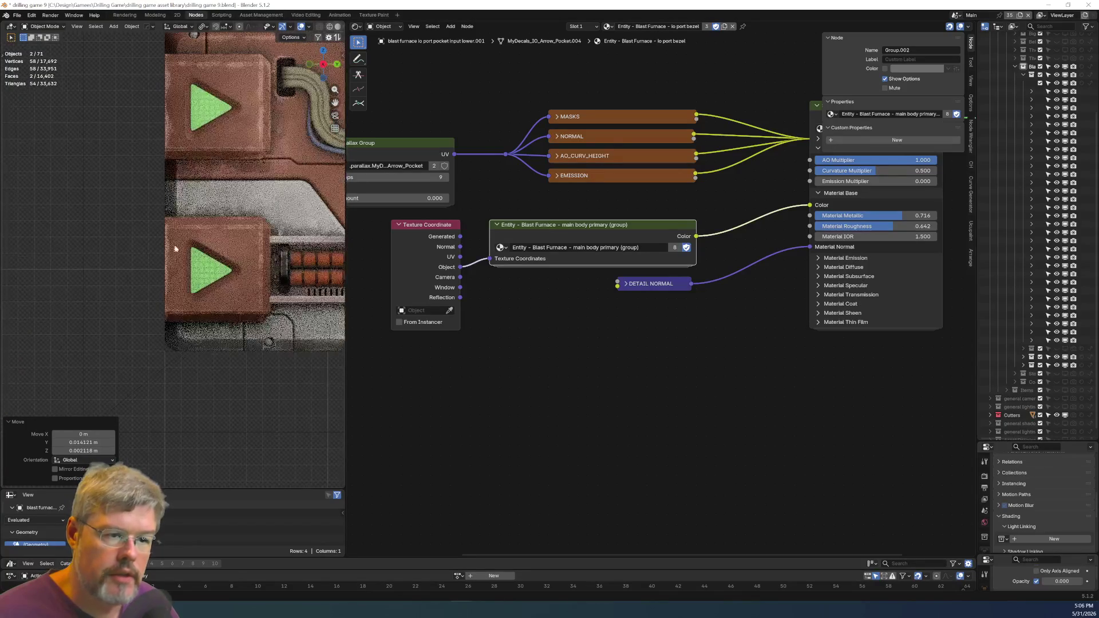
scroll(22, 295, down, 3)
ctrl+scroll(22, 295, right, 4)
scroll(194, 243, up, 4)
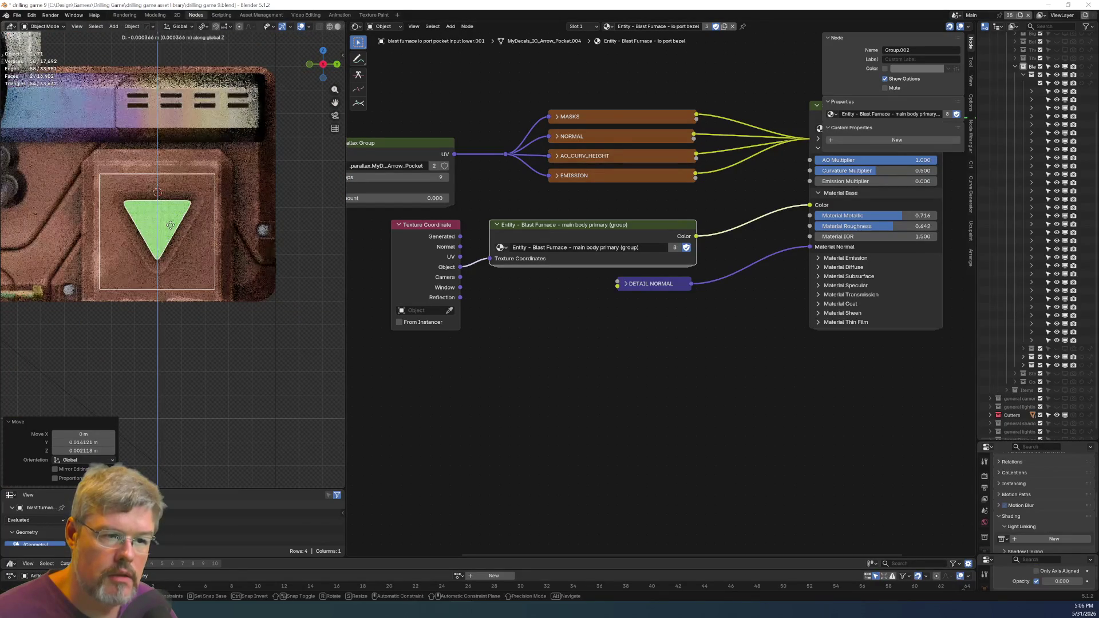
click(228, 395)
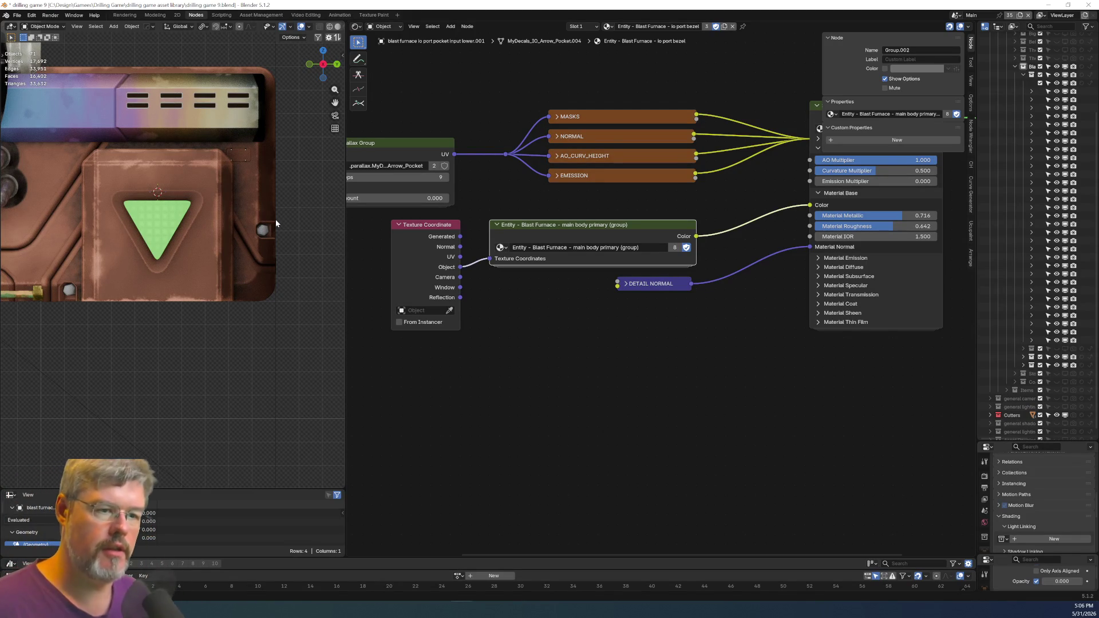
Slide both green arrow decals along X so they sit flush on the side box.
mouse_move(173, 236)
middle_down()
mouse_move(105, 274)
mouse_move(276, 244)
mouse_move(132, 269)
mouse_move(193, 277)
mouse_move(158, 267)
middle_up()
click(159, 266)
key(g)
key(x)
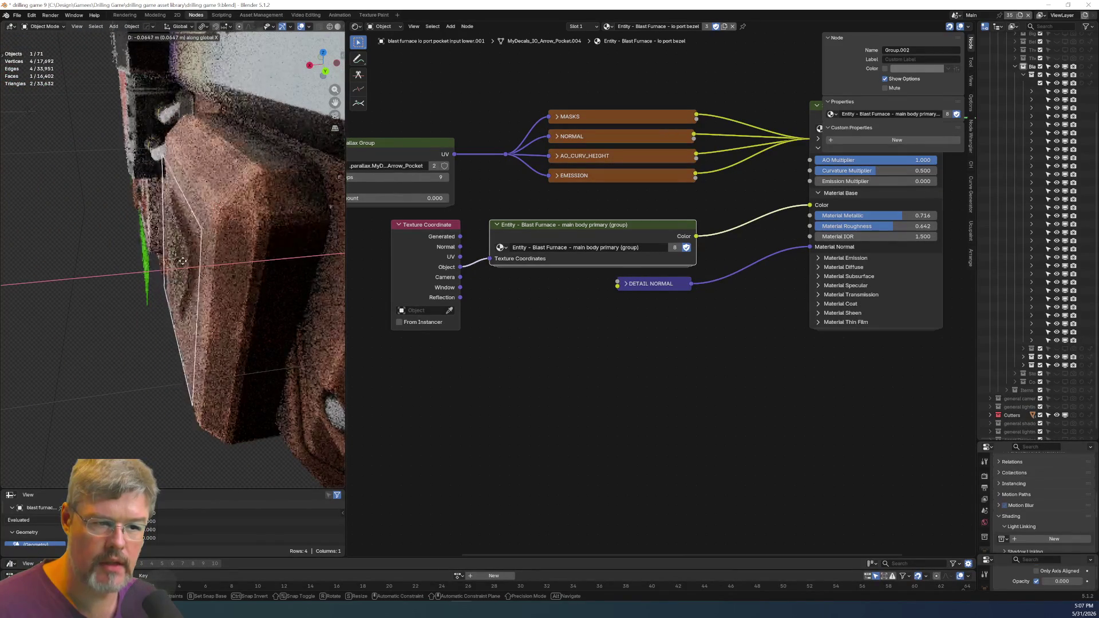
click(154, 260)
click(155, 261)
key(g)
key(x)
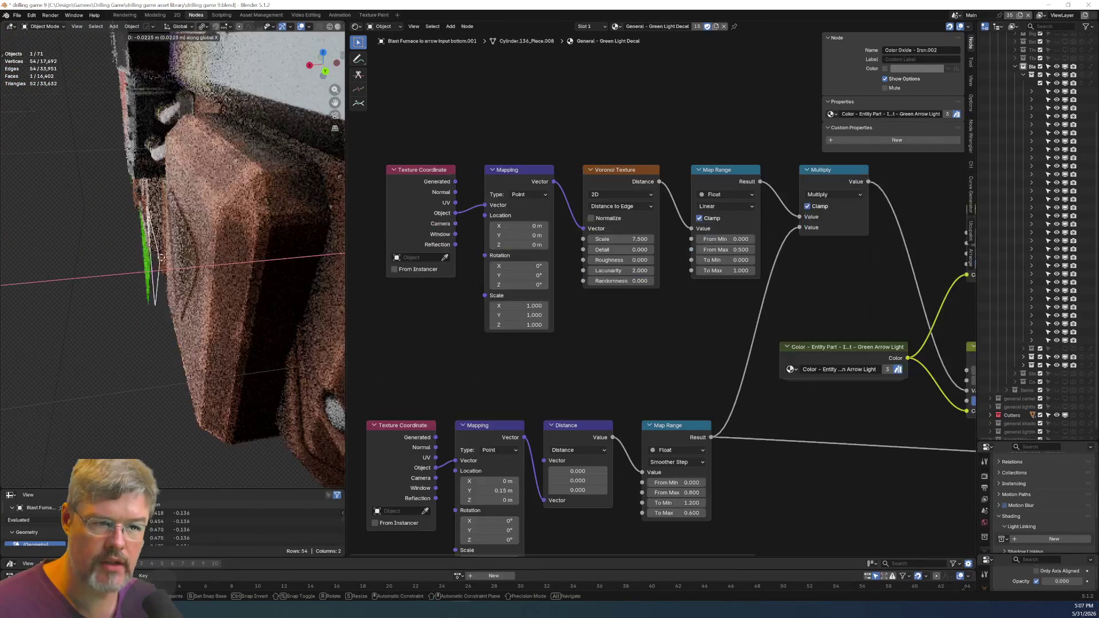
click(178, 258)
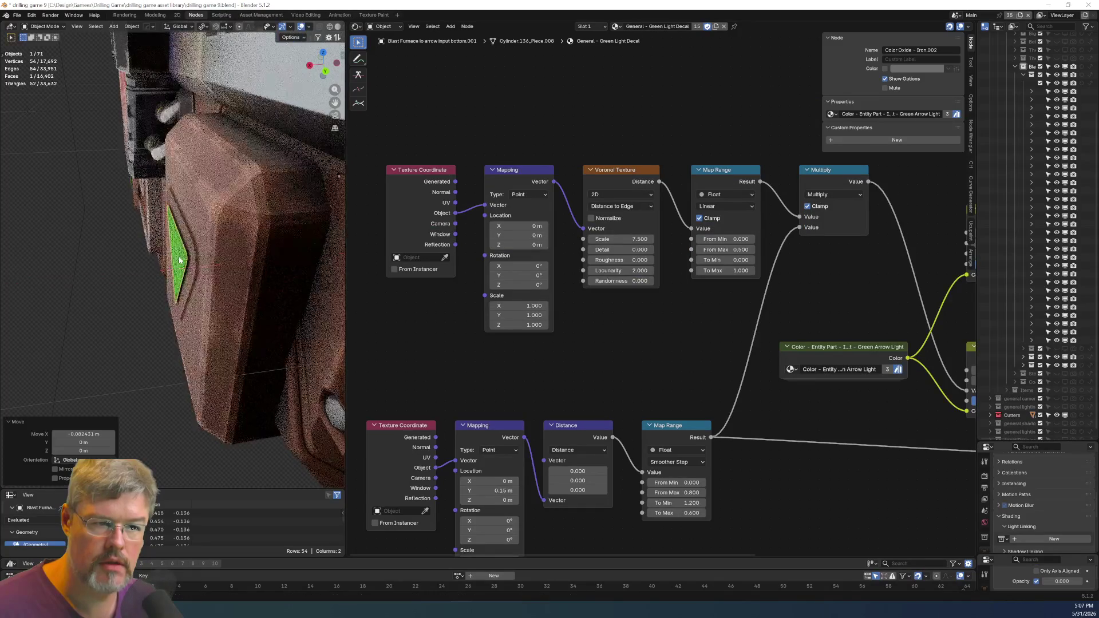
Parent the side box panel to the furnace body with Object (Keep Transform).
click(191, 285)
middle_drag(191, 285, 254, 283)
shift+click(257, 283)
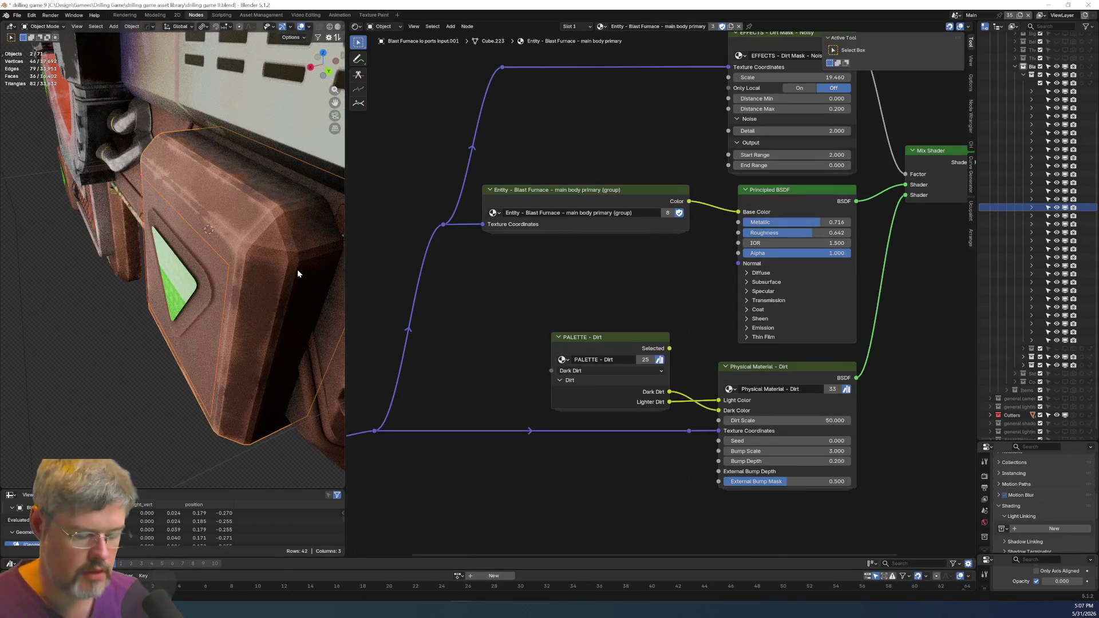
key(ctrl+p)
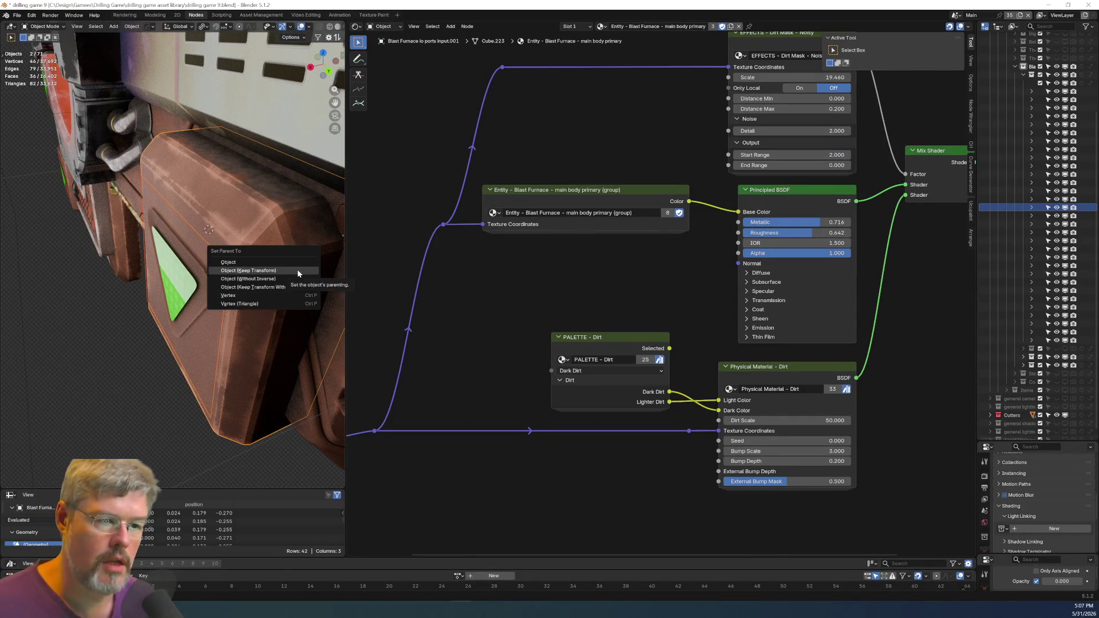
click(297, 272)
Parent the green arrow decal to the furnace main body as well.
click(184, 285)
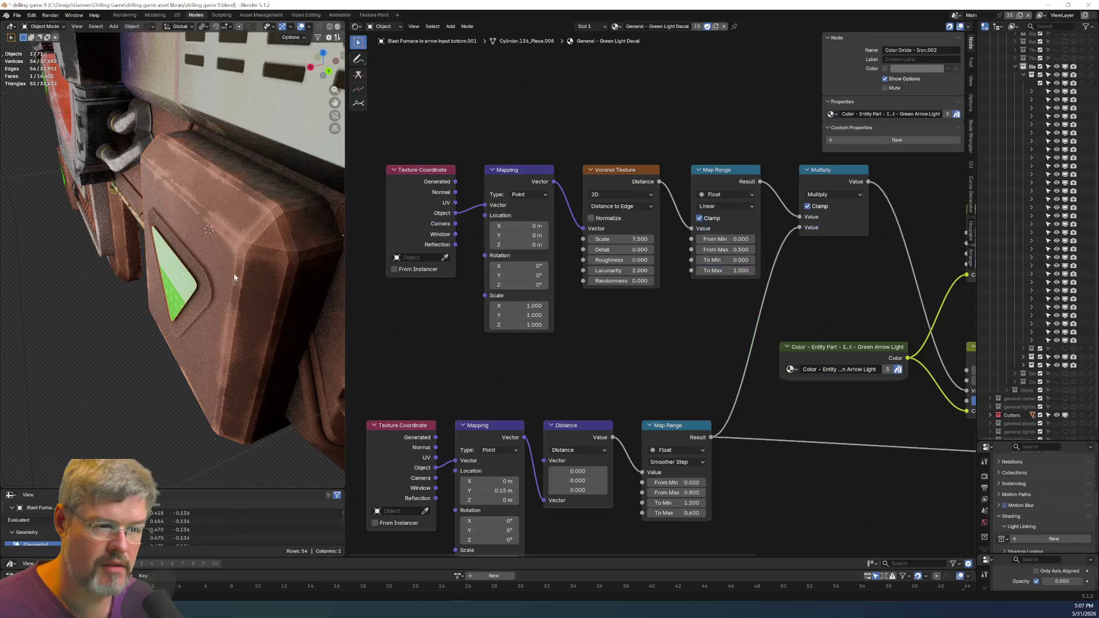
shift+click(264, 259)
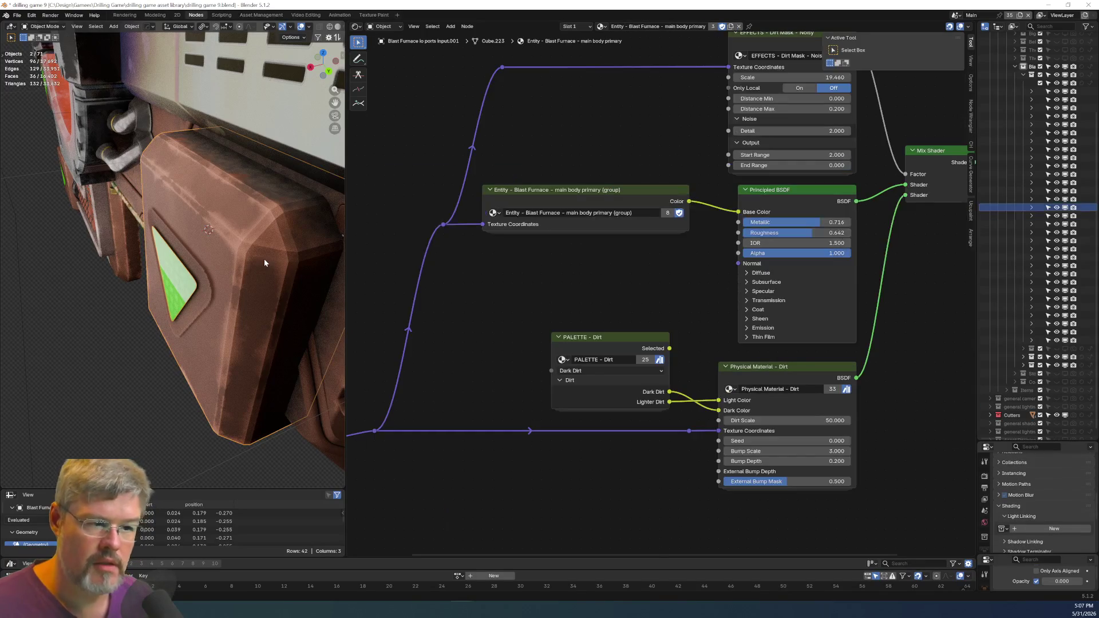
key(ctrl+p)
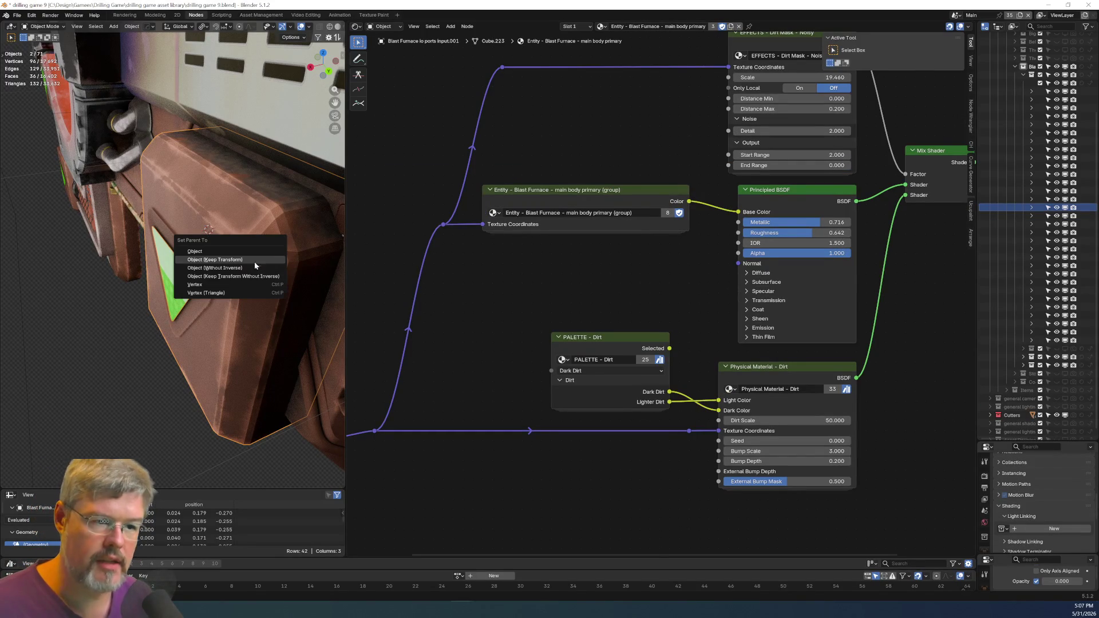
click(264, 262)
middle_drag(184, 347, 230, 249)
click(17, 15)
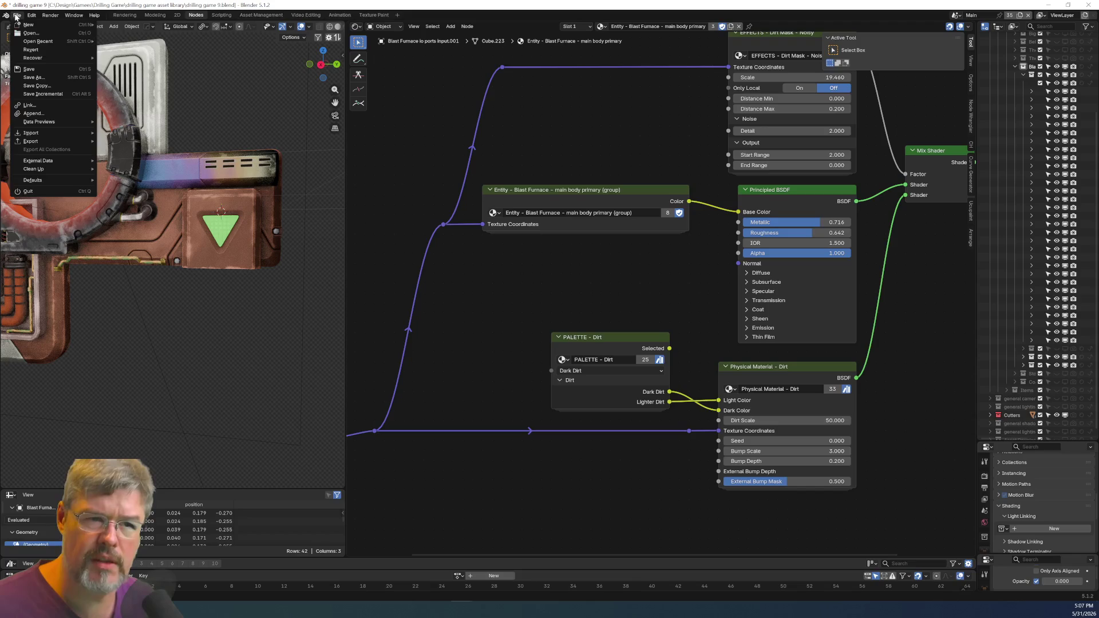
Save drilling game 9.blend, switch to Top view, and select the green triangle decal.
click(34, 70)
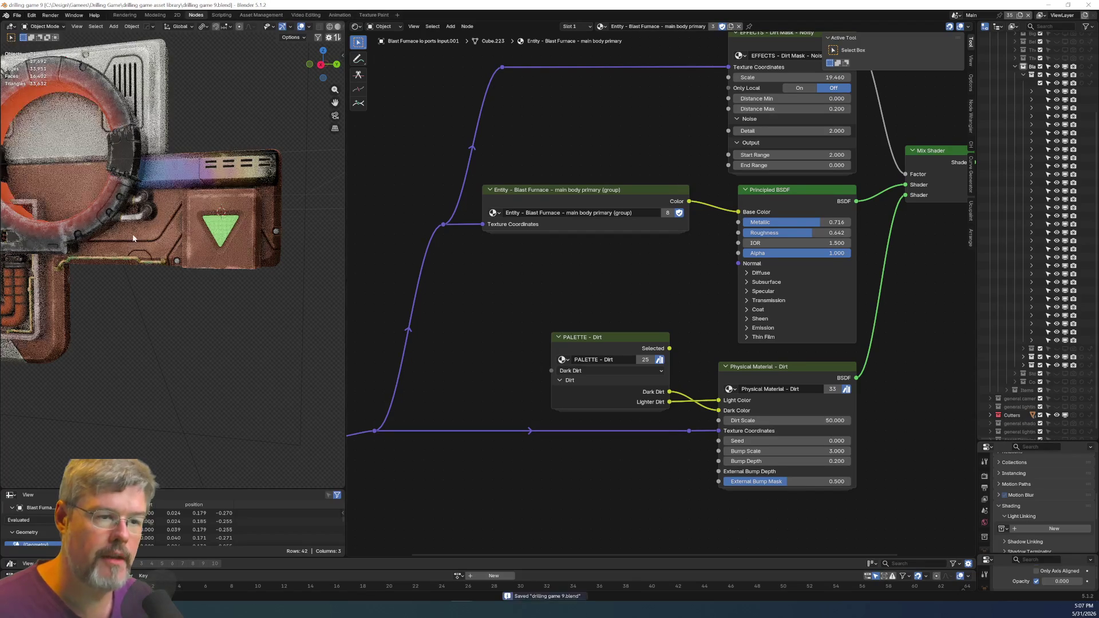
middle_drag(167, 295, 232, 345)
key(KP_7)
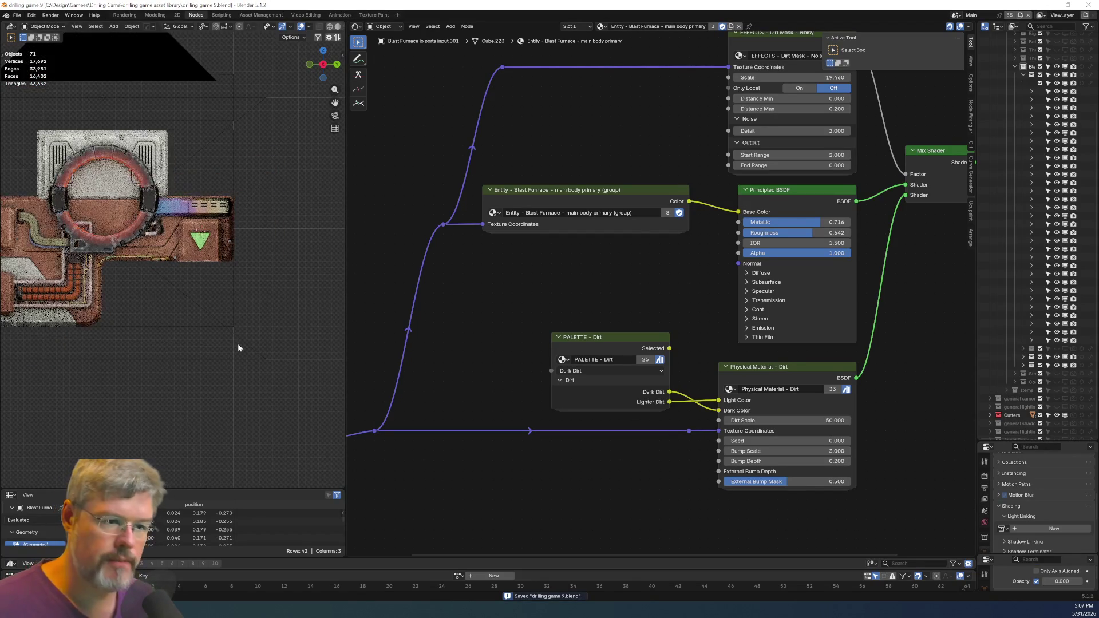
scroll(211, 252, up, 4)
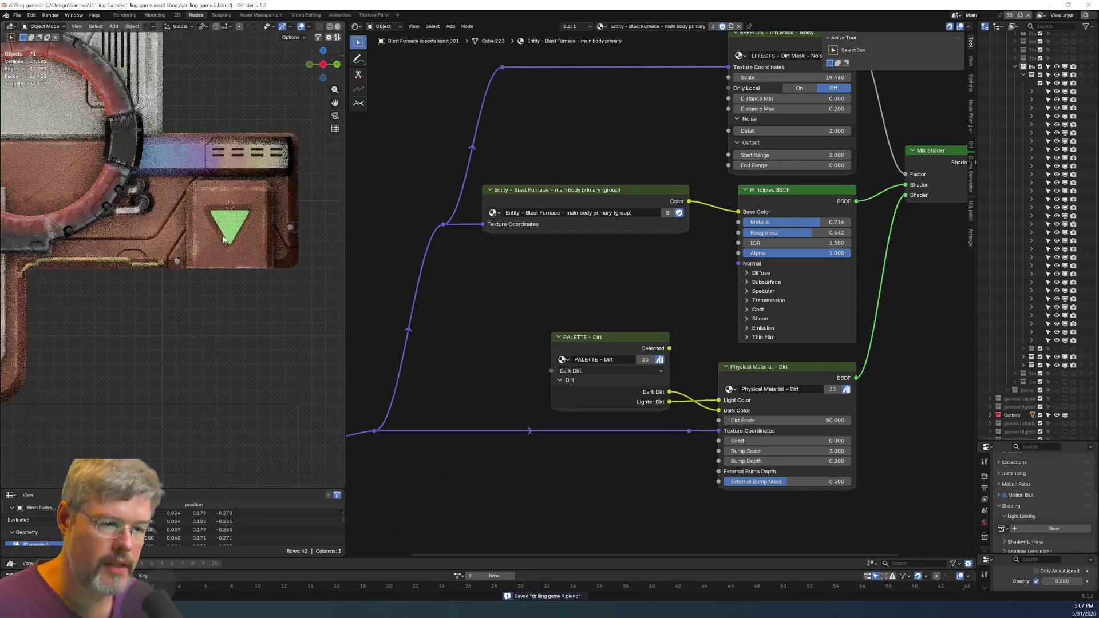
click(241, 219)
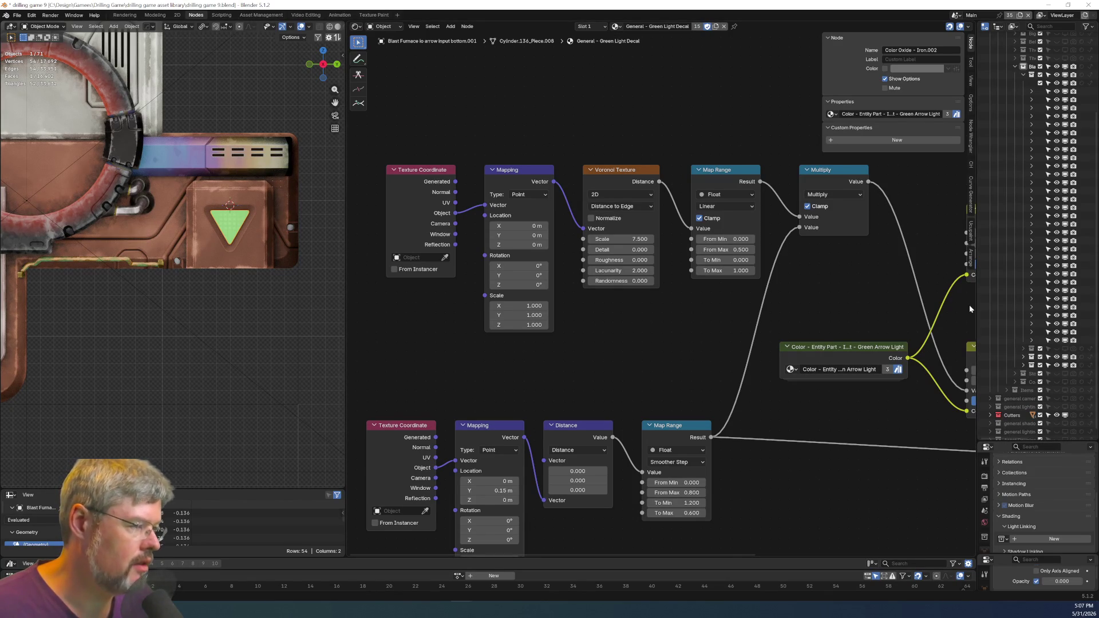
Widen the outliner and give the arrow the General - Red Light Decal material.
drag(976, 306, 801, 309)
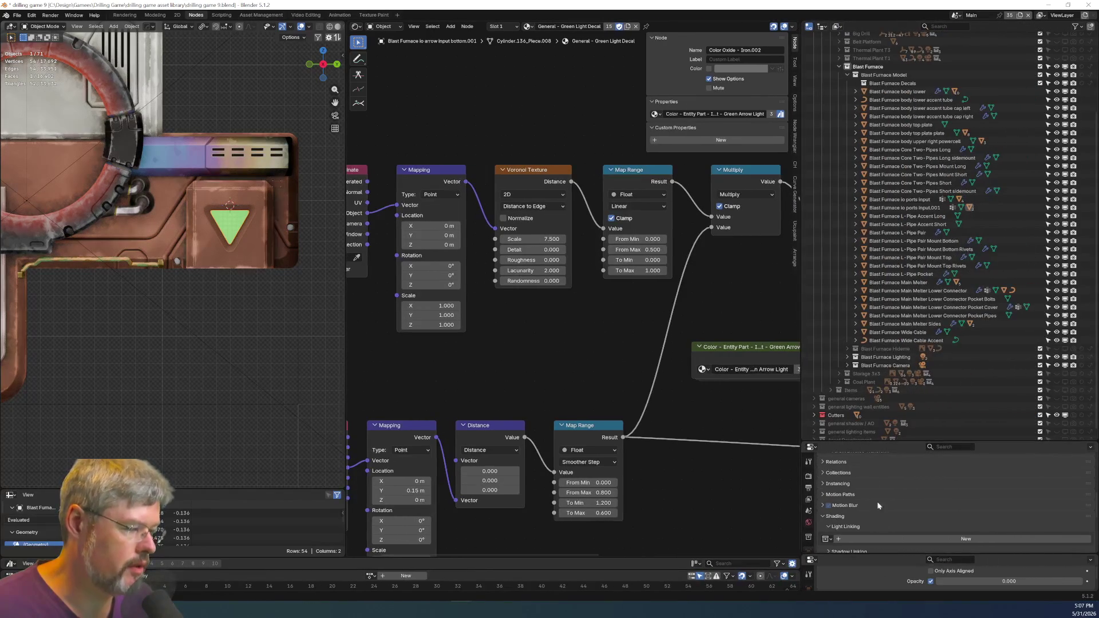
click(527, 27)
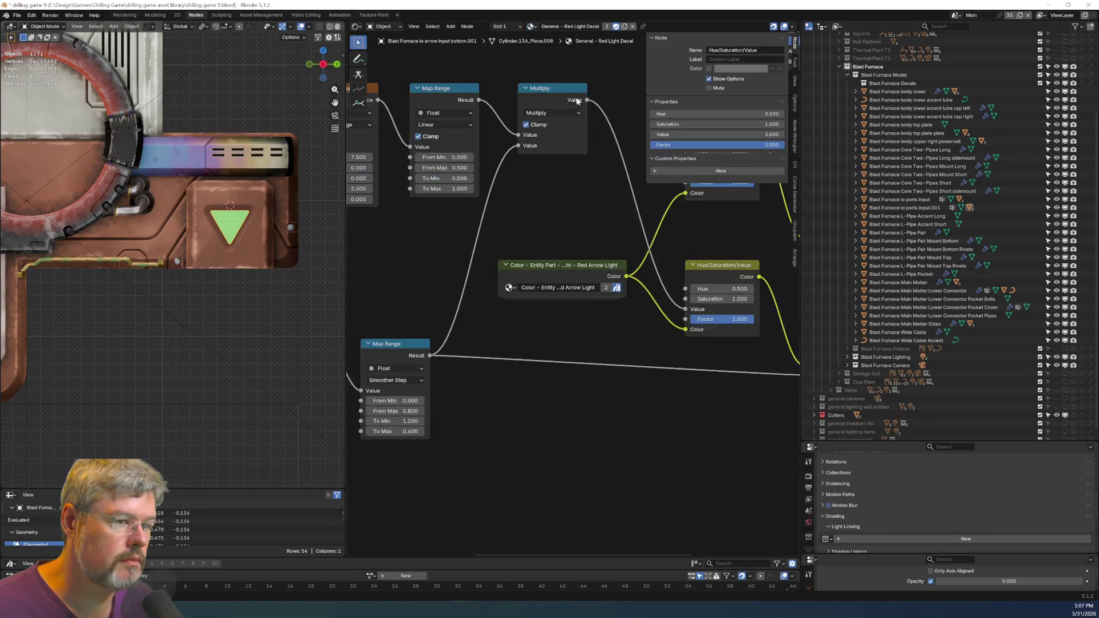
click(577, 98)
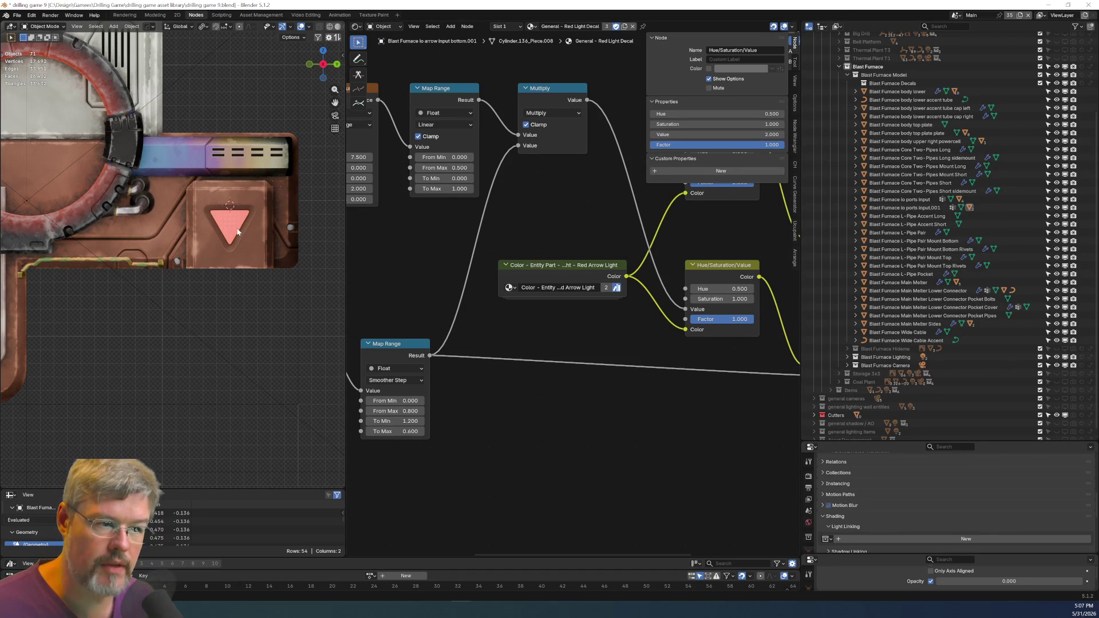
Rename the arrow object, replacing its 'input' ending with 'output'.
key(F2)
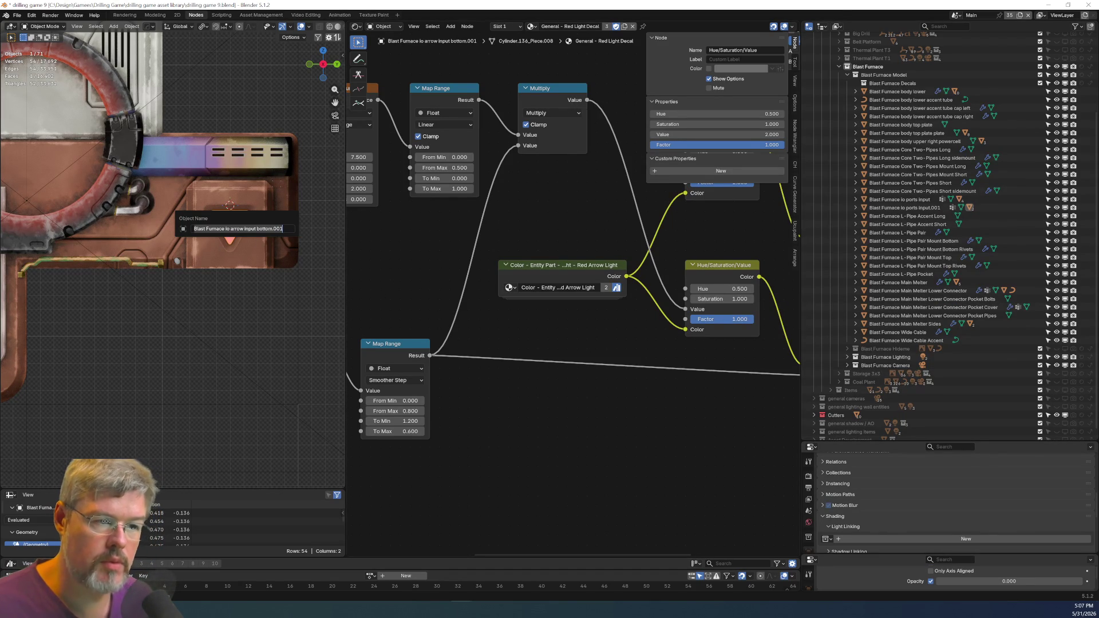
key(Home)
key(ctrl+Left)
key(ctrl+Left)
key(shift+End)
text(output)
key(Return)
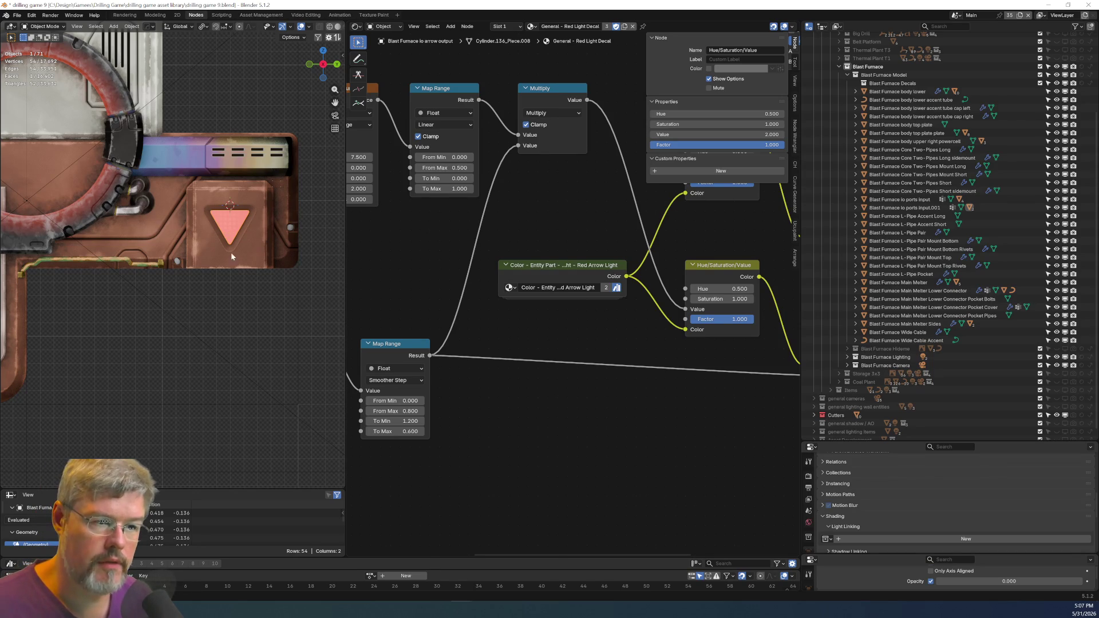
Rename the pocket object below the arrow, replacing its input ending with 'output'.
click(226, 251)
key(F2)
key(ctrl+Left)
key(ctrl+Left)
key(shift+End)
text(output)
key(Return)
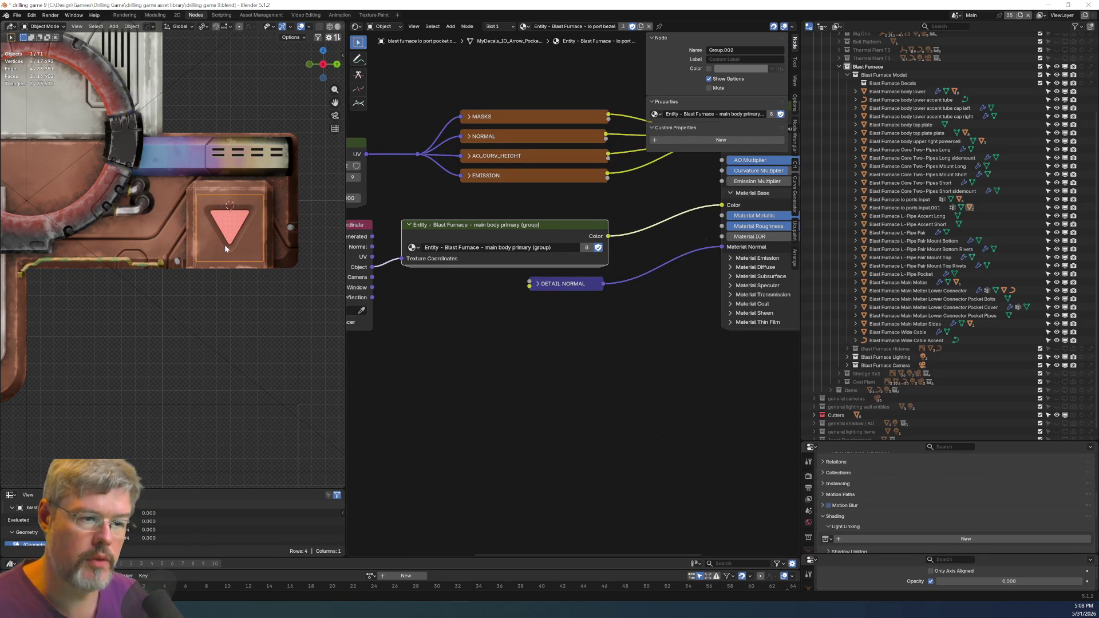
Rename the ports object to 'Blast Furnace io ports output', correcting the 'oput' typo.
click(277, 299)
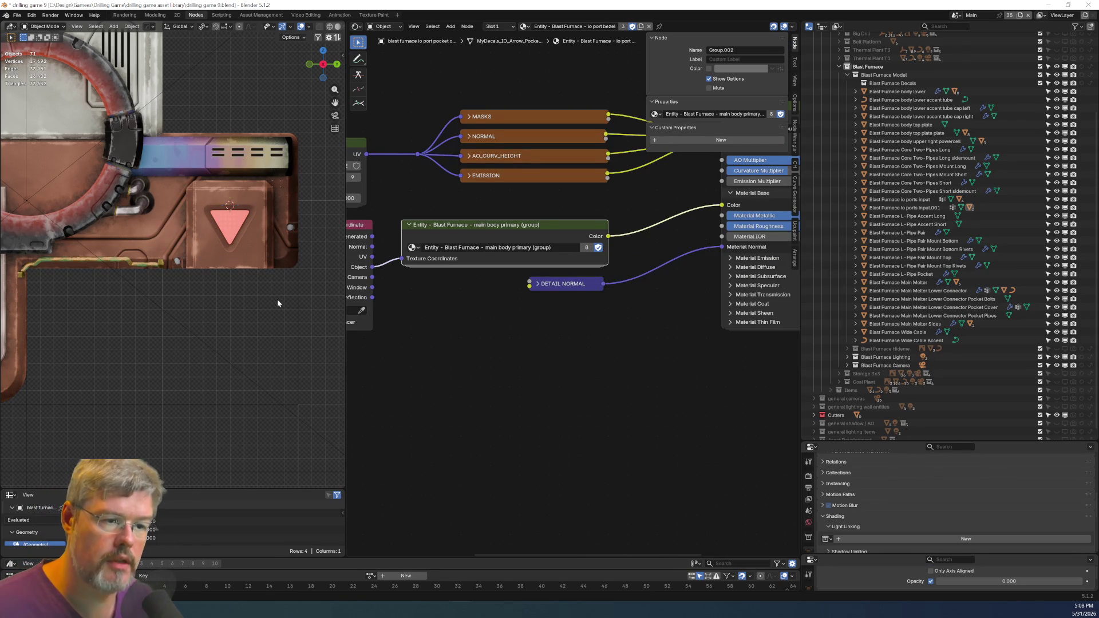
click(235, 260)
key(F2)
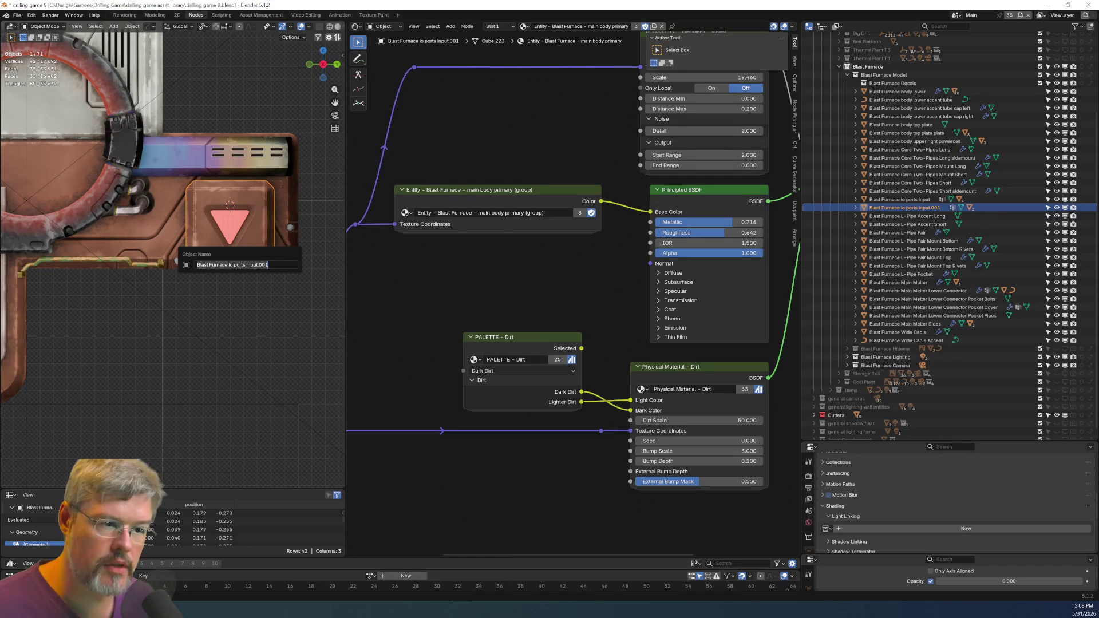
key(End)
key(ctrl+BackSpace)
key(ctrl+BackSpace)
text(oput)
key(Return)
key(t)
key(F2)
key(End)
key(ctrl+BackSpace)
text(output)
key(Return)
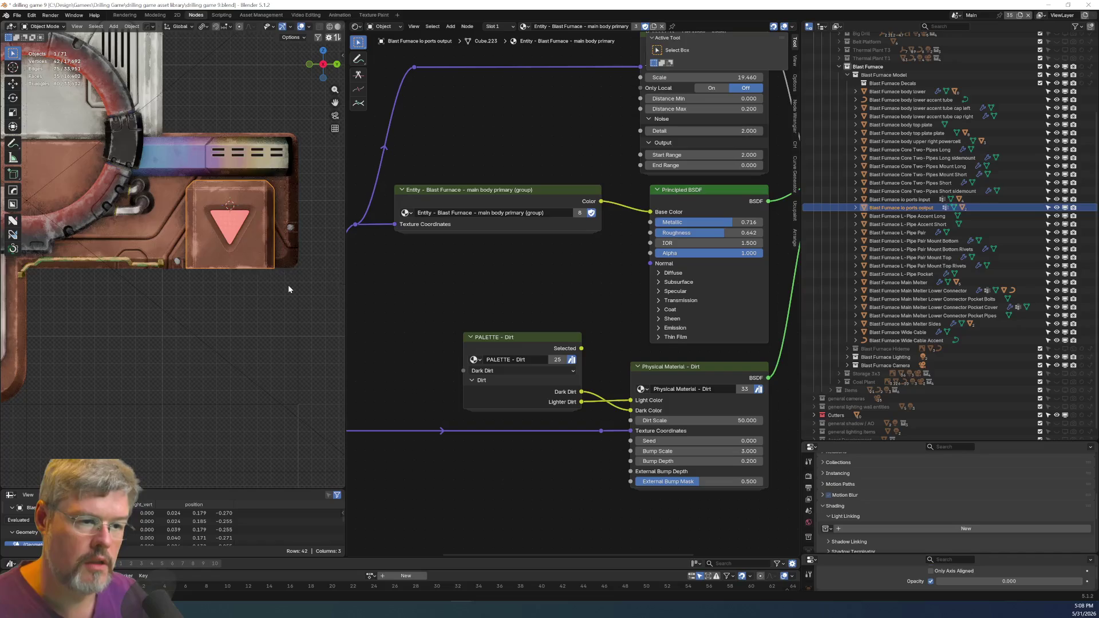
Save the file, then leave camera view and recentre the view on the furnace.
click(18, 15)
click(29, 68)
scroll(86, 257, down, 3)
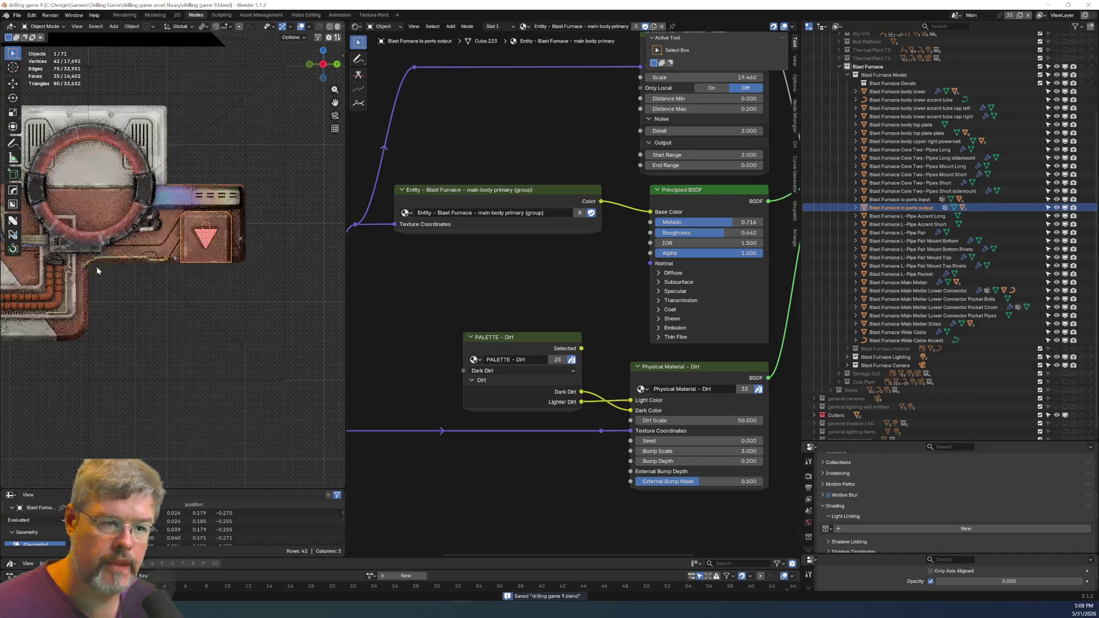
click(202, 314)
click(154, 338)
key(KP_0)
mouse_move(171, 344)
shift+middle_down()
mouse_move(272, 375)
mouse_move(245, 374)
shift+middle_up()
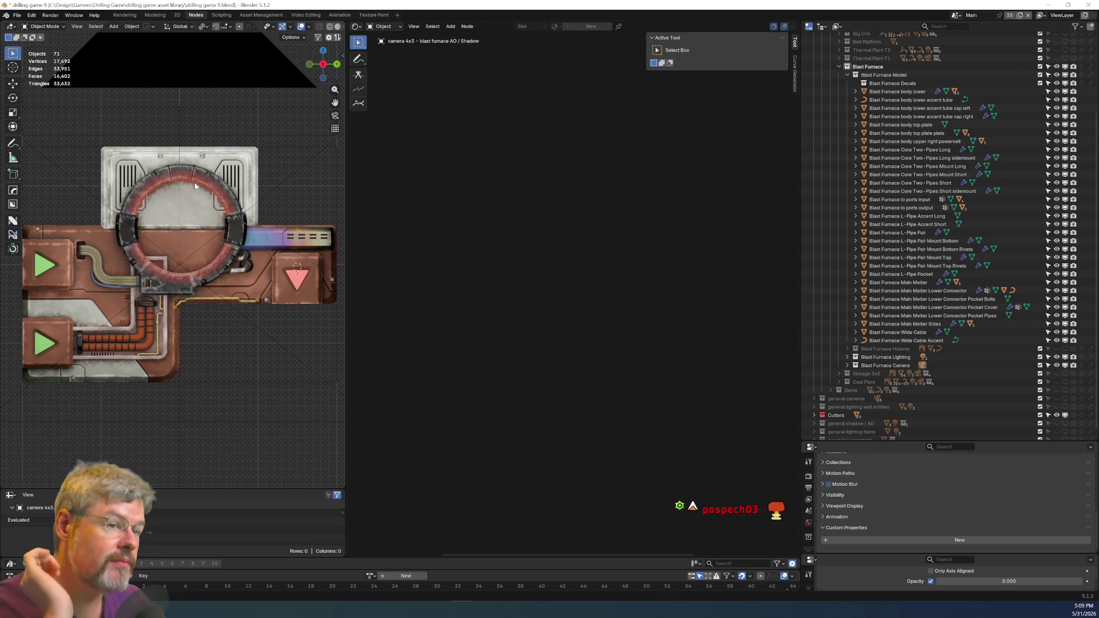
Save the file, zoom in, and select the furnace body top-plate object.
click(17, 15)
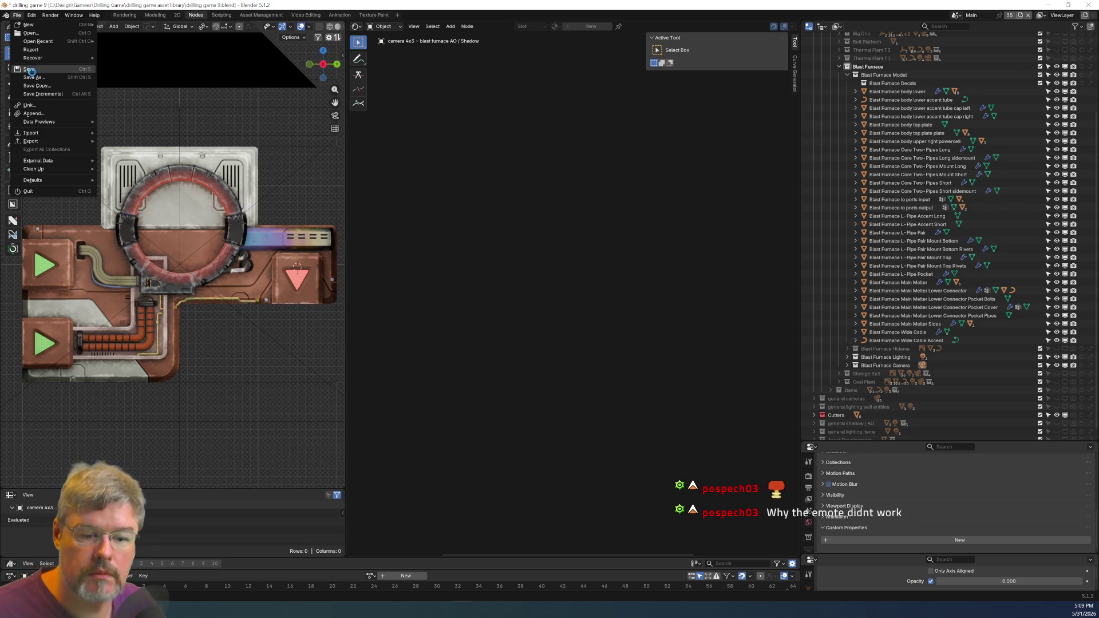
click(31, 70)
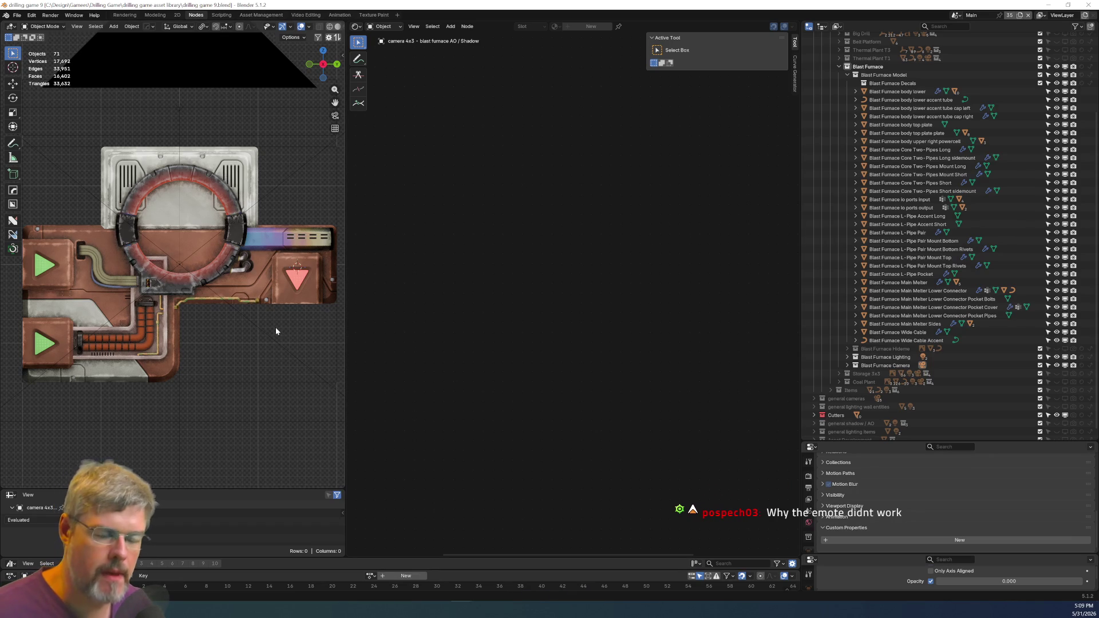
click(11, 27)
scroll(154, 268, up, 2)
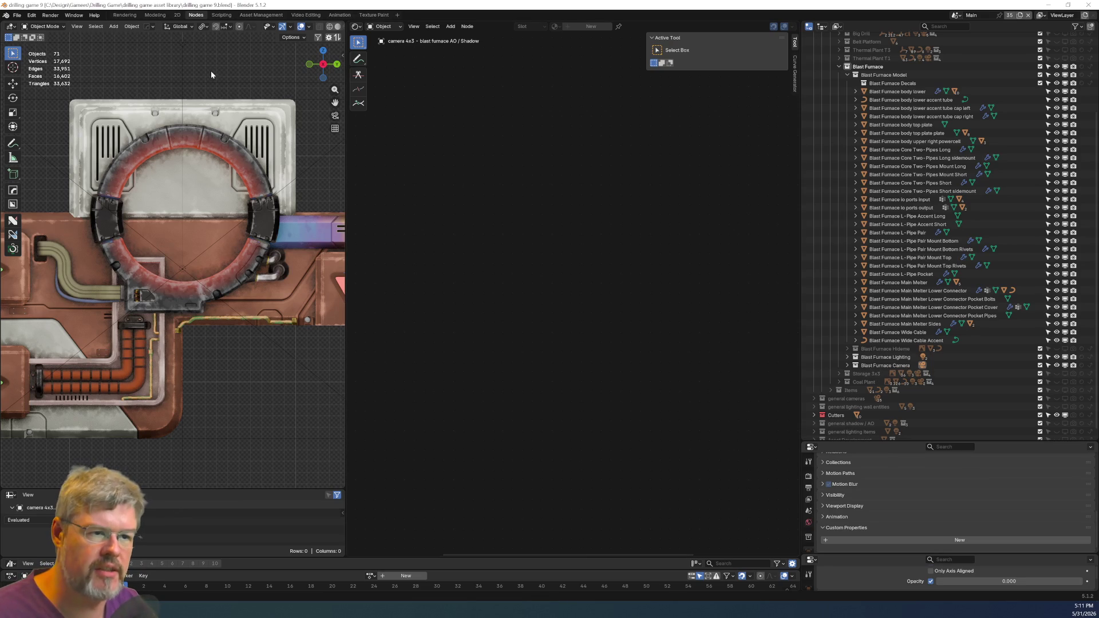
click(179, 153)
Select the Blast Furnace Main Melter ring and briefly inspect it in Edit Mode.
click(181, 143)
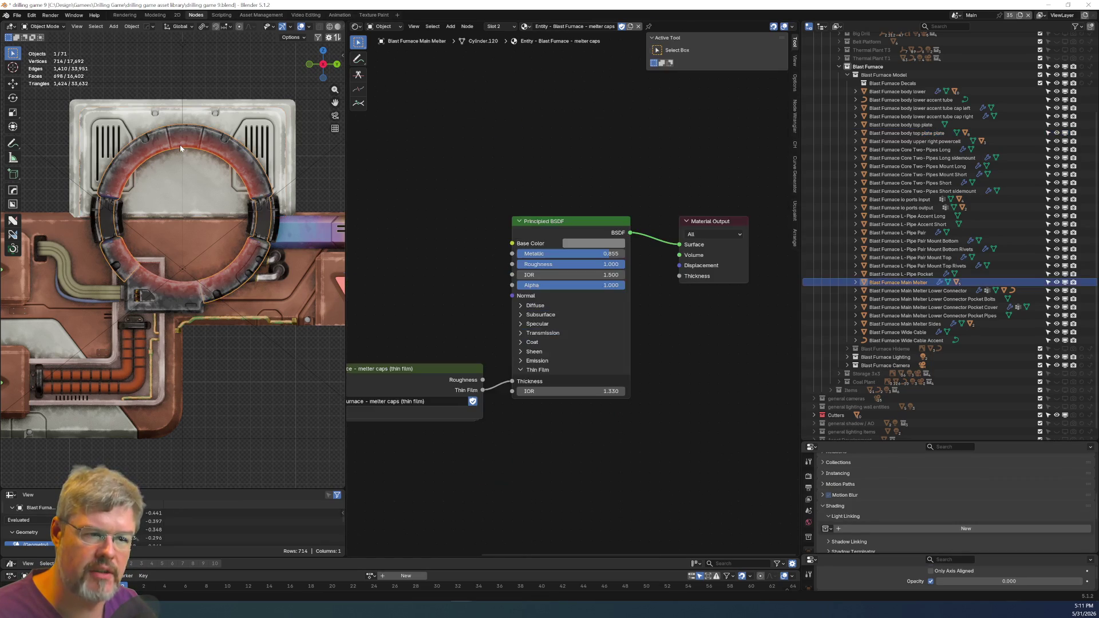
mouse_move(180, 140)
middle_down()
mouse_move(159, 118)
mouse_move(204, 223)
middle_up()
scroll(159, 119, up, 3)
key(Tab)
scroll(159, 94, up, 2)
scroll(159, 94, down, 5)
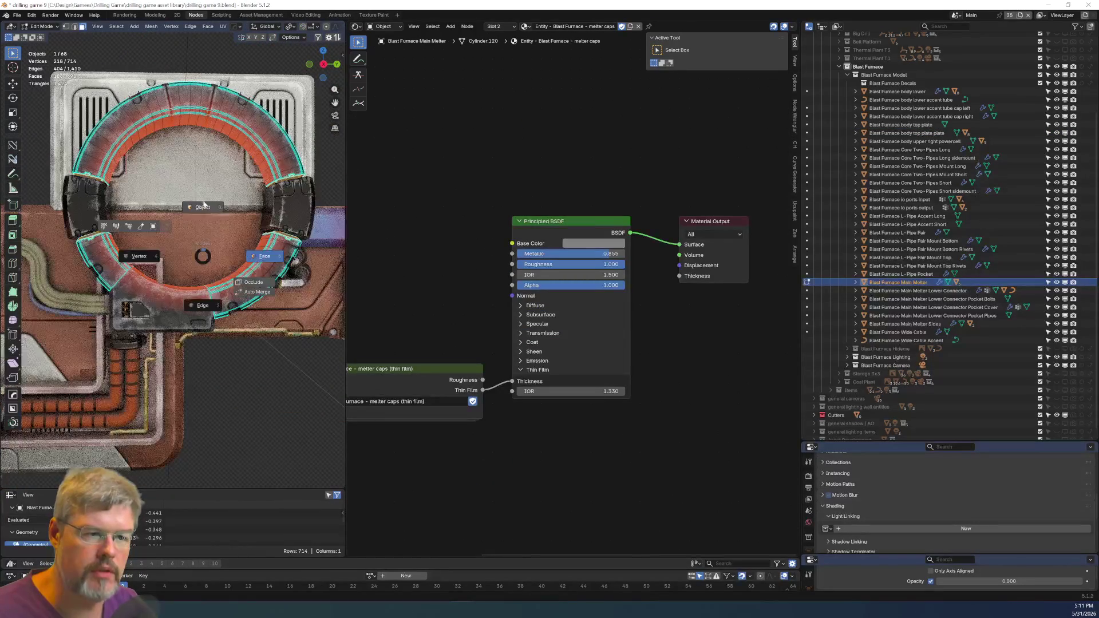
key(Tab)
Switch to the Modeling workspace in Object Mode and bring up the Add mesh menu.
right_click(210, 248)
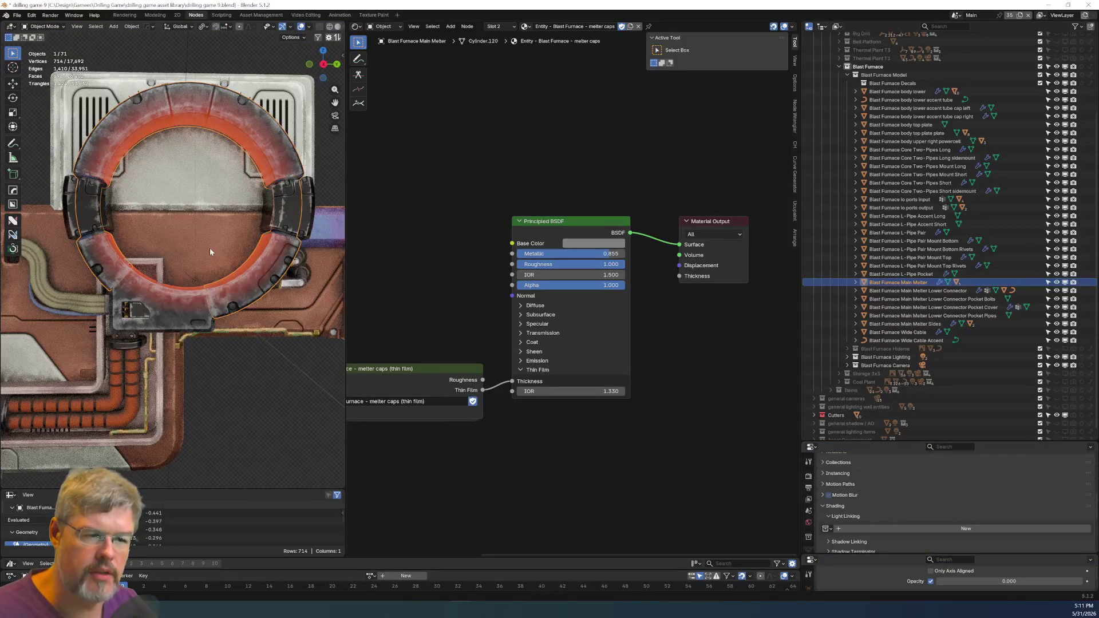
click(154, 15)
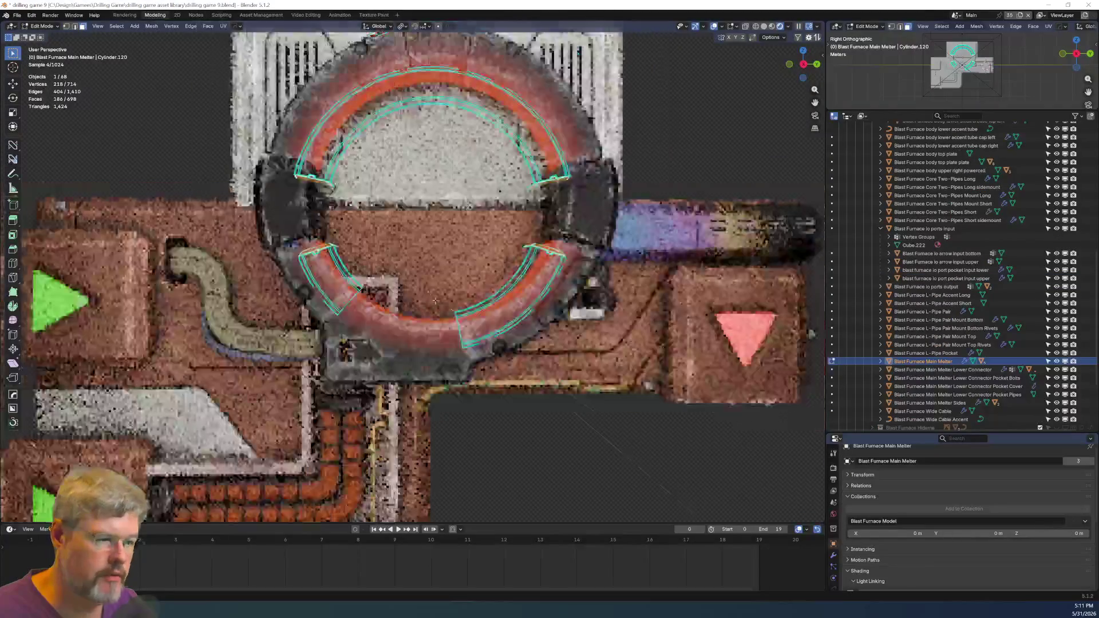
key(Tab)
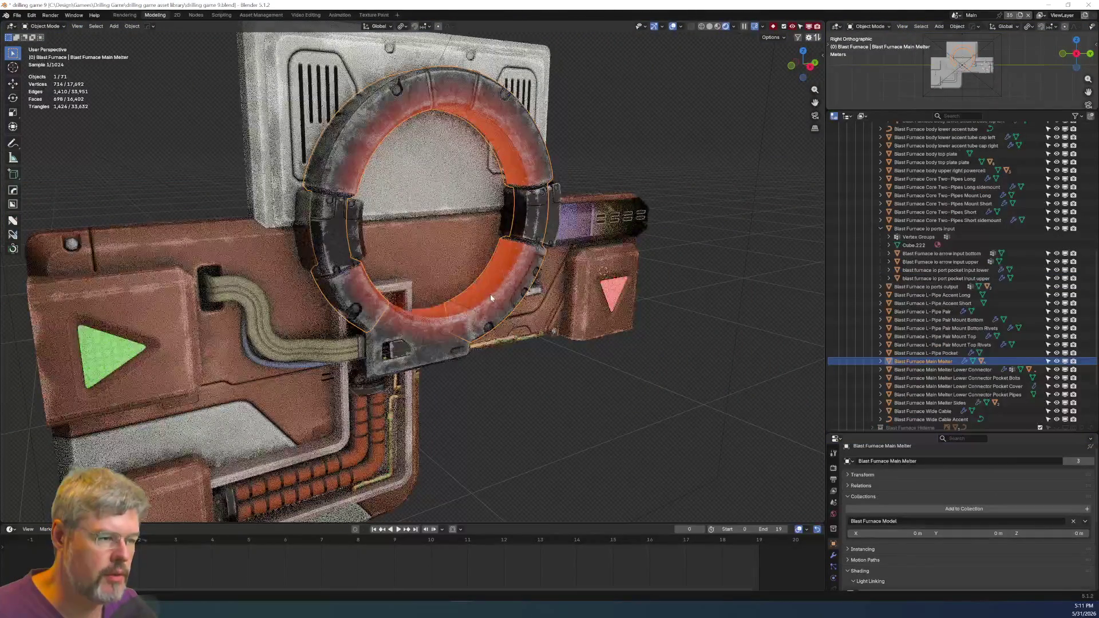
key(ctrl+Tab)
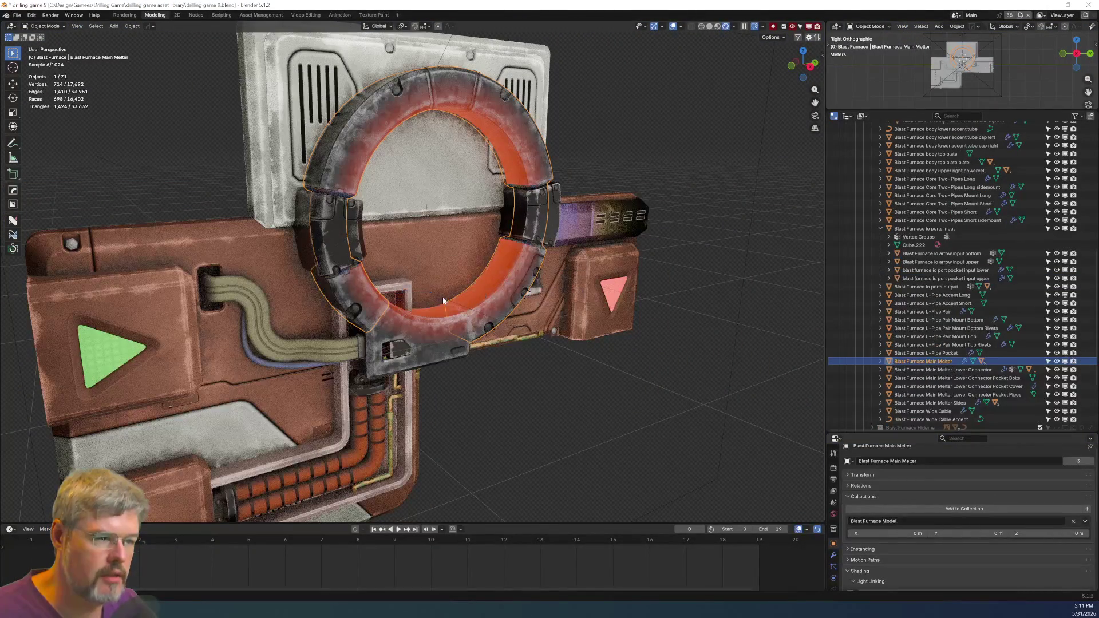
key(shift+a)
mouse_move(442, 296)
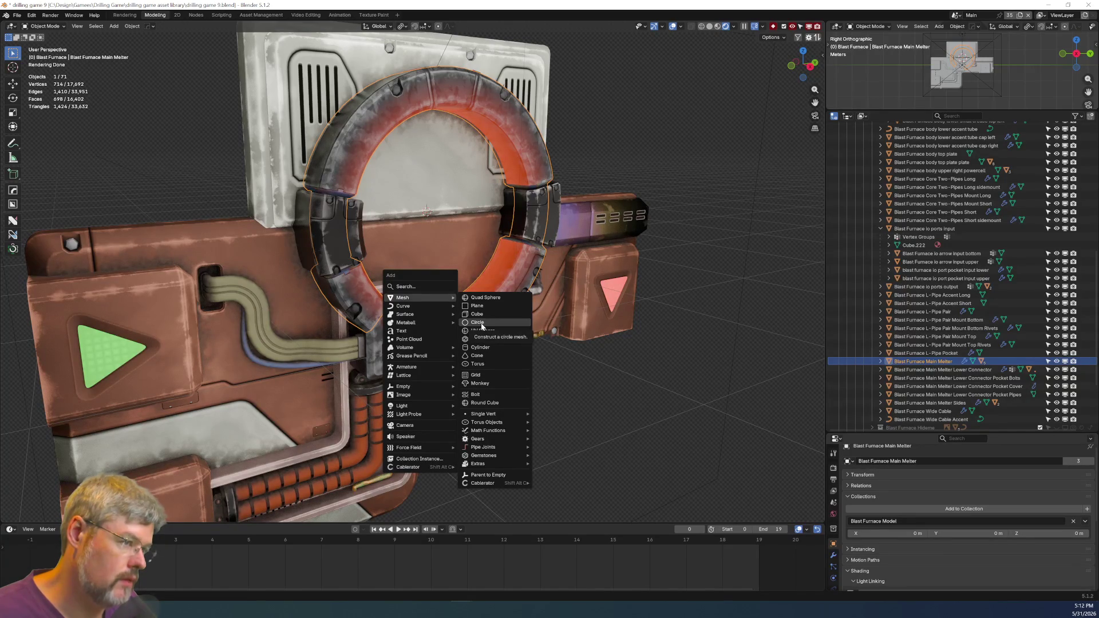
Add a plane, rotate it 90° upright, shrink it, and raise it along Z.
click(485, 308)
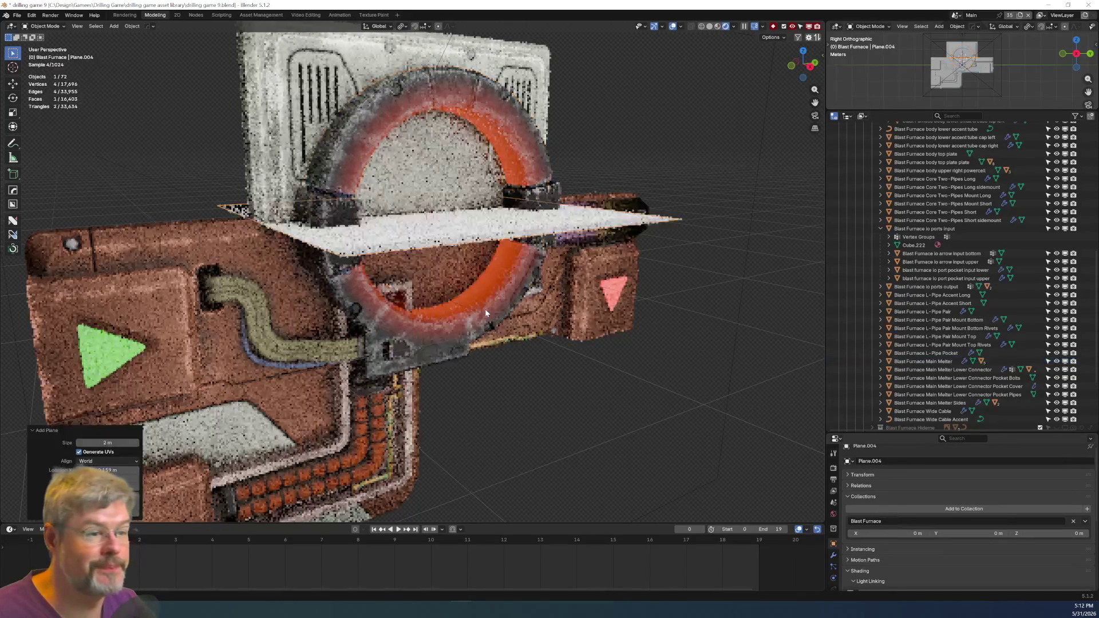
text(r)
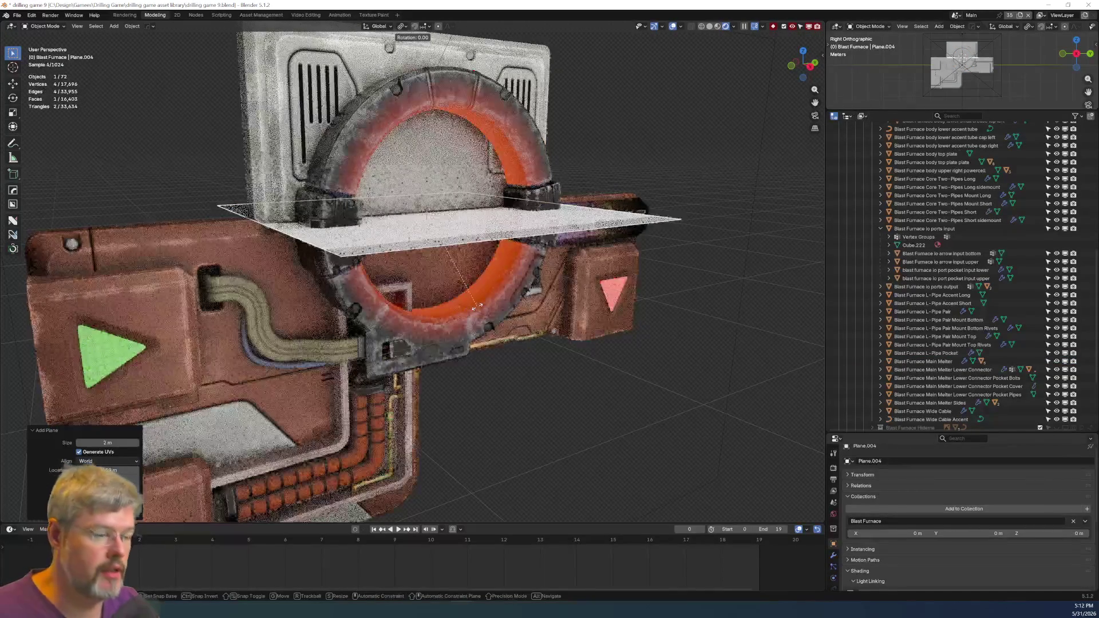
text(9)
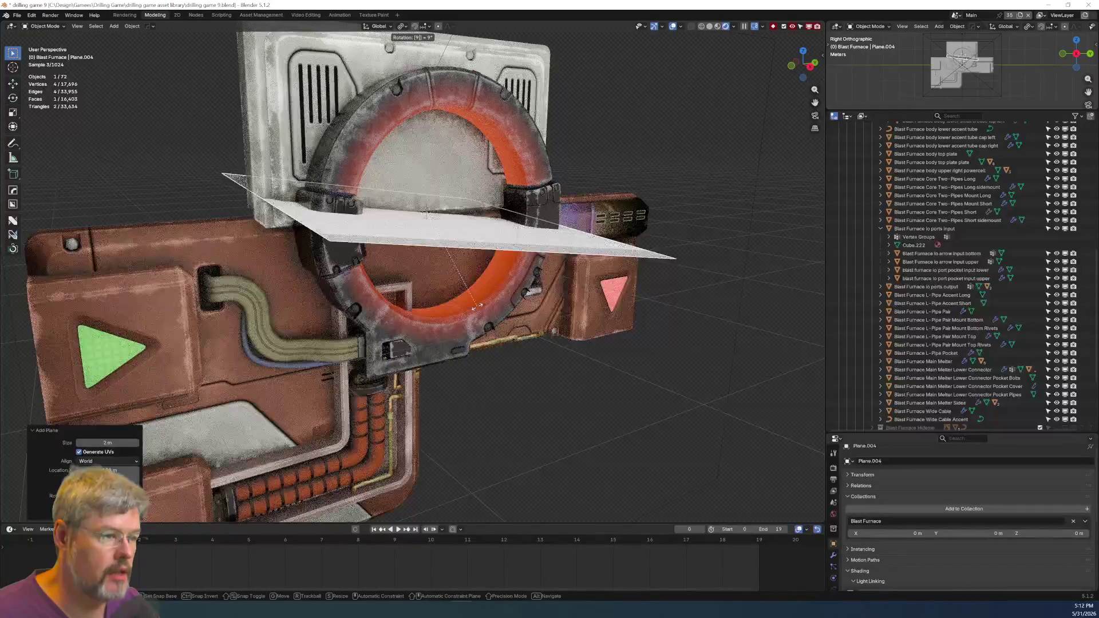
text(0)
key(Return)
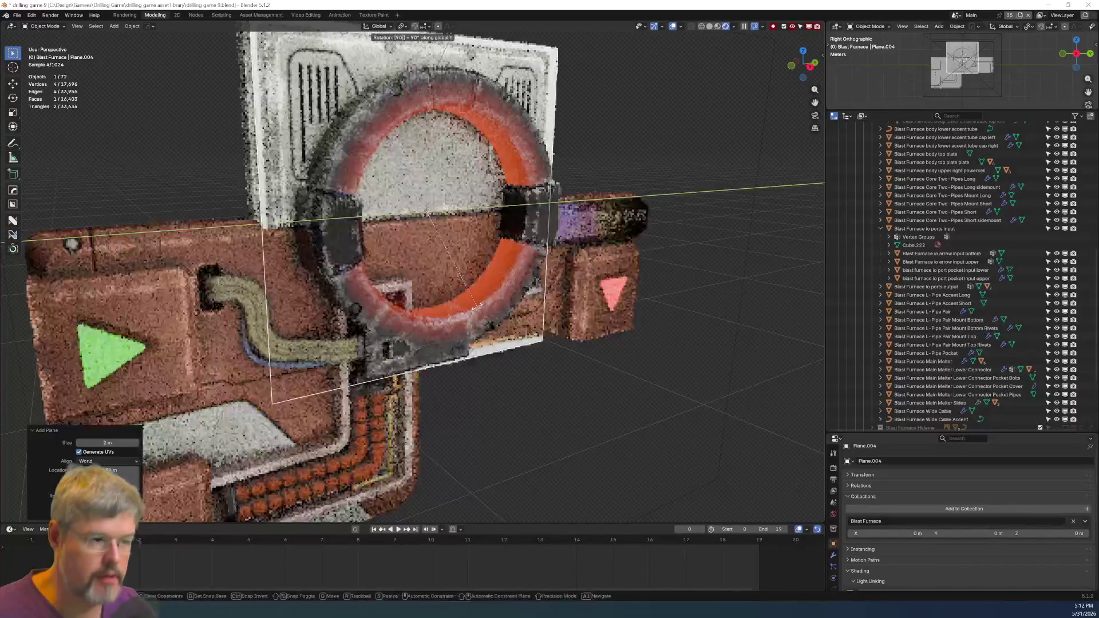
key(s)
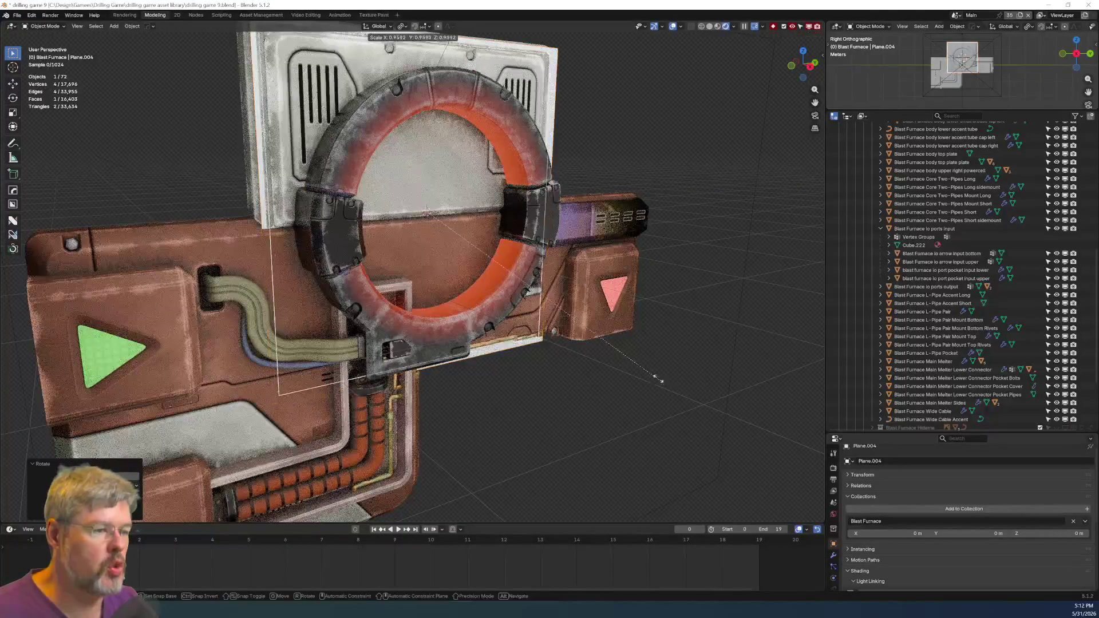
click(582, 313)
key(g)
key(z)
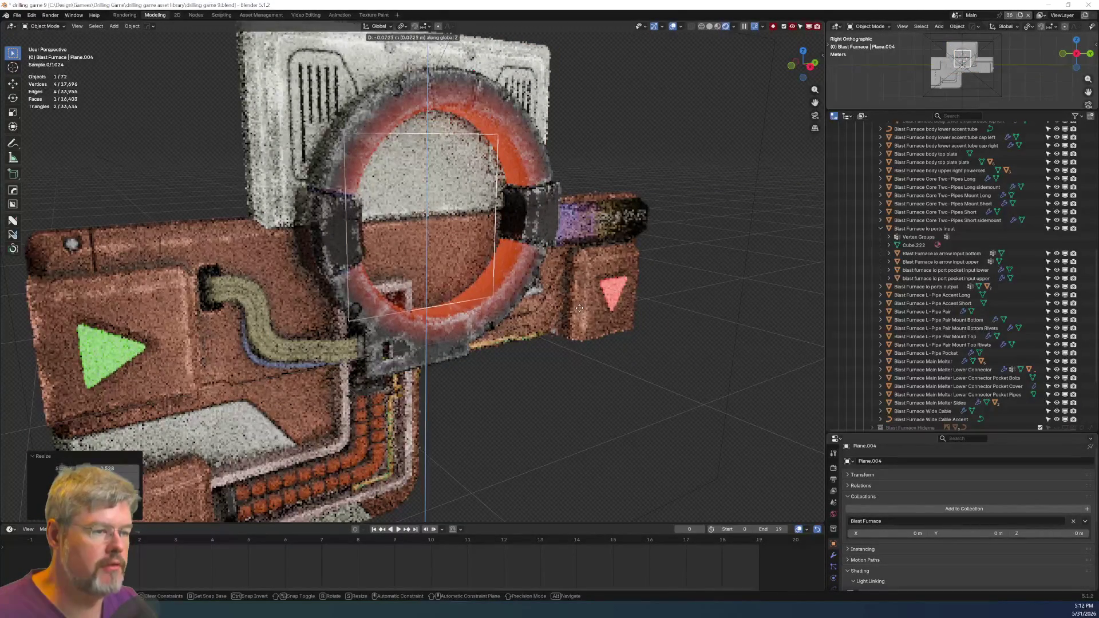
click(460, 271)
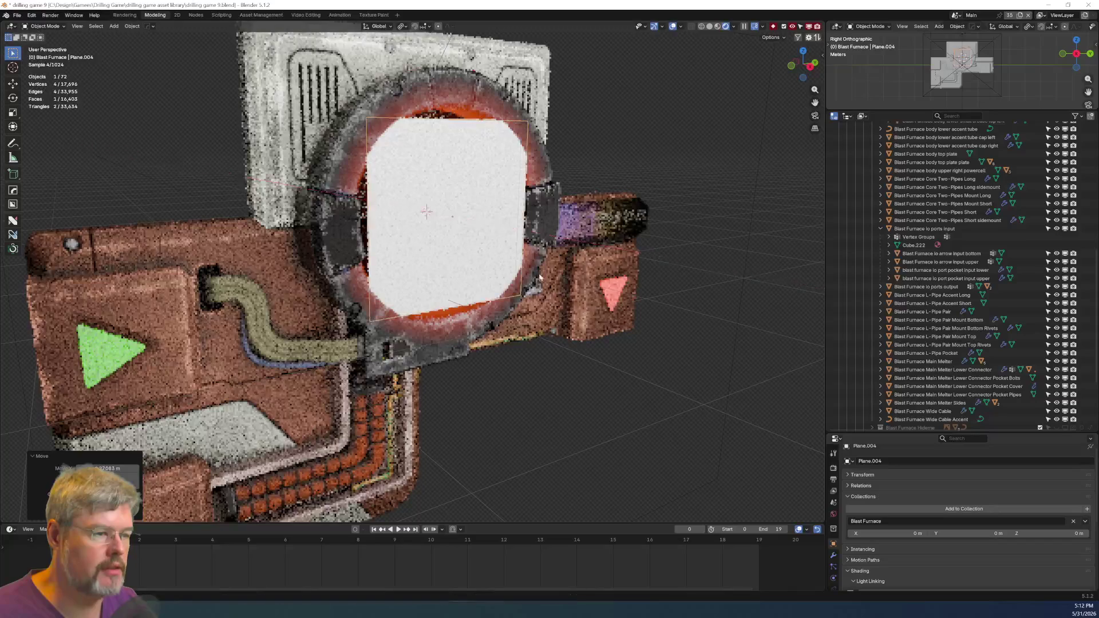
In front orthographic view, enlarge the plane to fit the ring opening.
middle_drag(435, 274, 460, 271)
scroll(460, 272, up, 3)
key(KP_3)
scroll(460, 271, up, 2)
key(s)
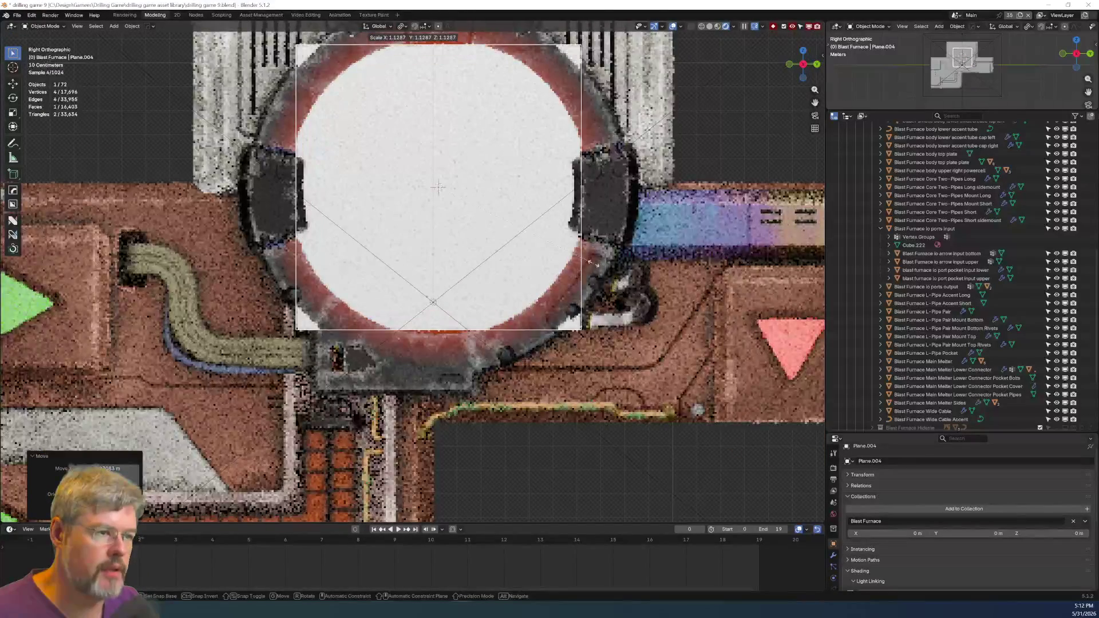
click(594, 267)
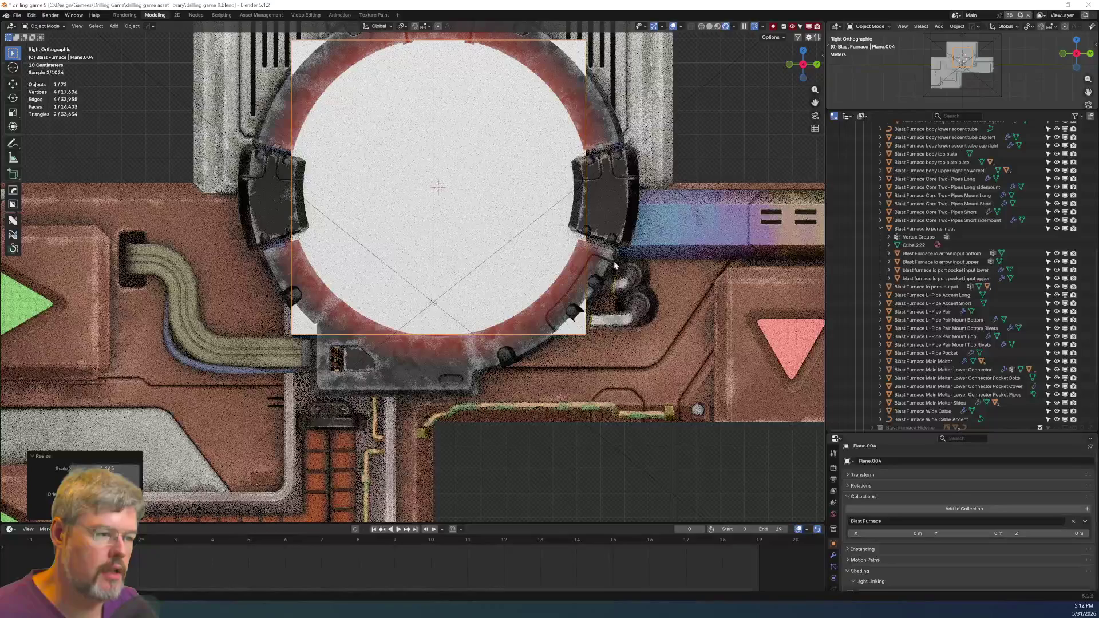
Enlarge the plane's mesh slightly in Edit Mode and apply its scale.
key(ctrl+Tab)
click(615, 214)
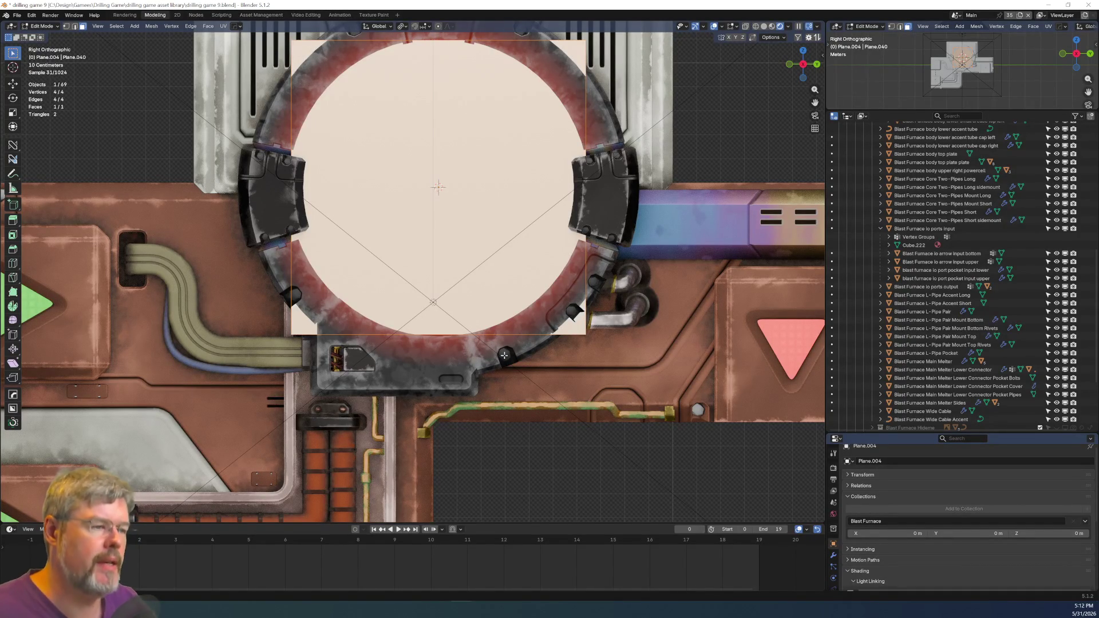
key(s)
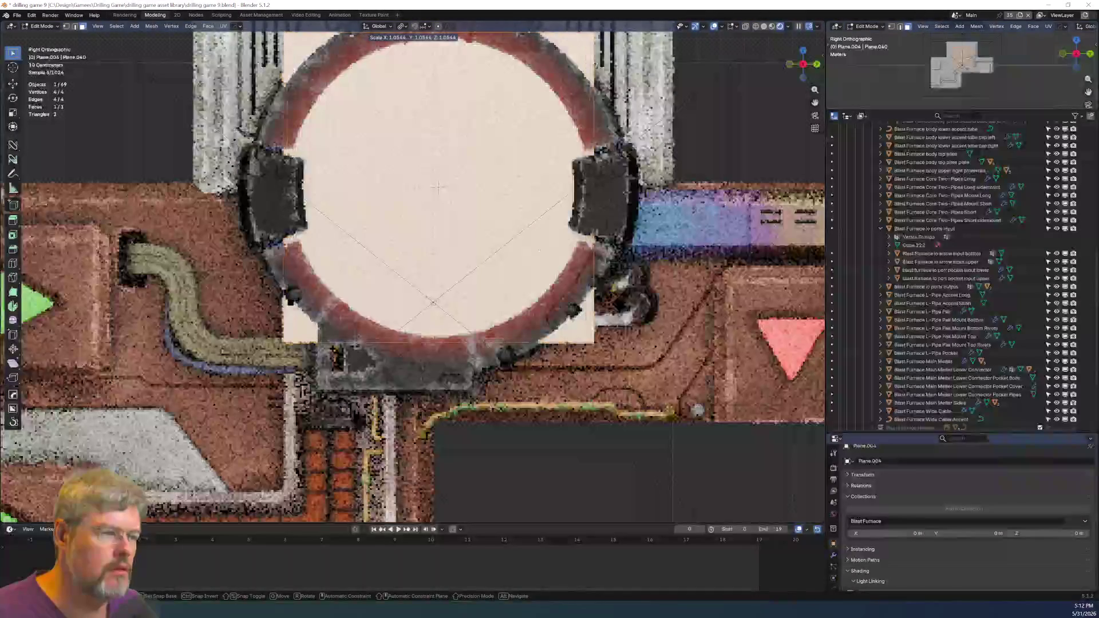
click(534, 248)
key(ctrl+Tab)
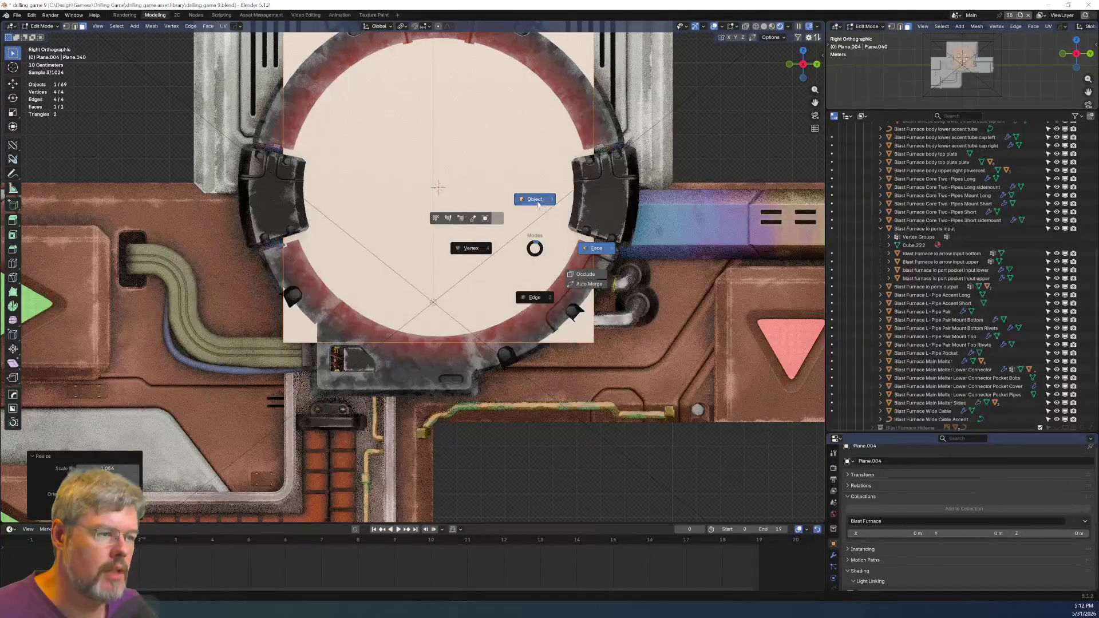
click(535, 201)
key(ctrl+a)
click(536, 205)
key(ctrl+Tab)
click(535, 153)
middle_drag(535, 152, 497, 247)
key(ctrl+Tab)
click(496, 198)
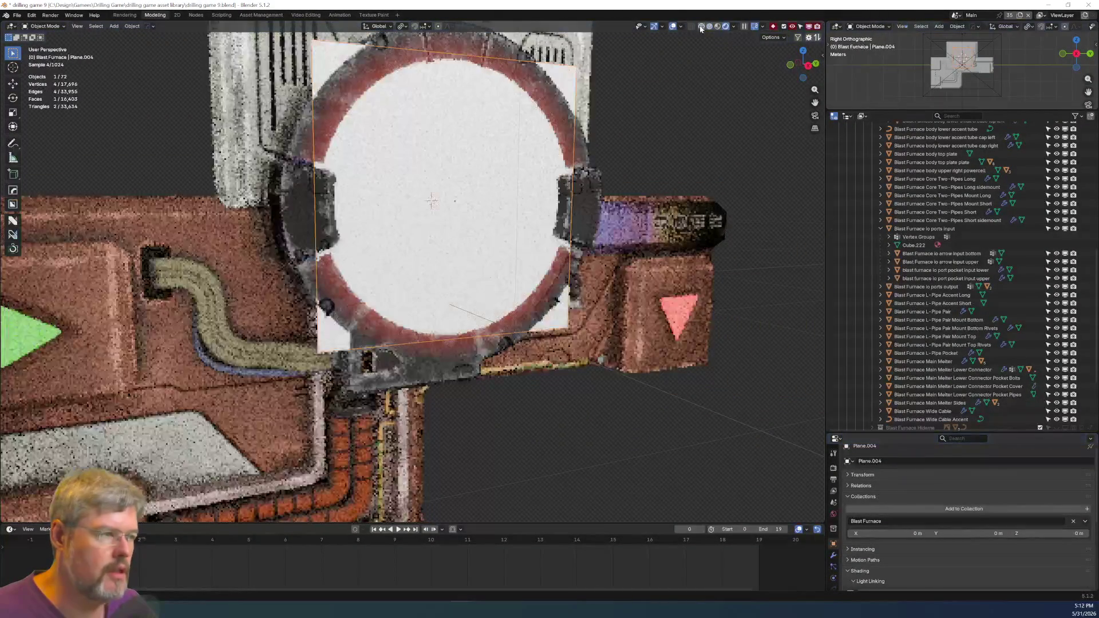
Move the plane along X to set its depth and add level-5 Subdivision Surface.
key(z)
middle_drag(473, 204, 630, 304)
key(g)
key(x)
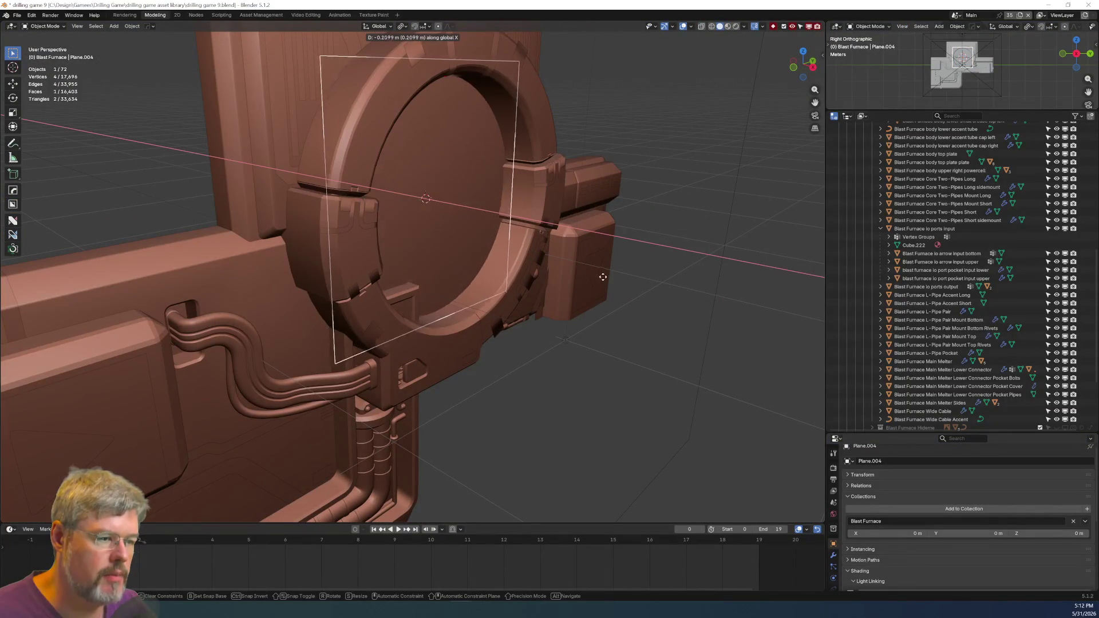
click(615, 291)
mouse_move(615, 291)
middle_down()
mouse_move(494, 260)
mouse_move(503, 281)
middle_up()
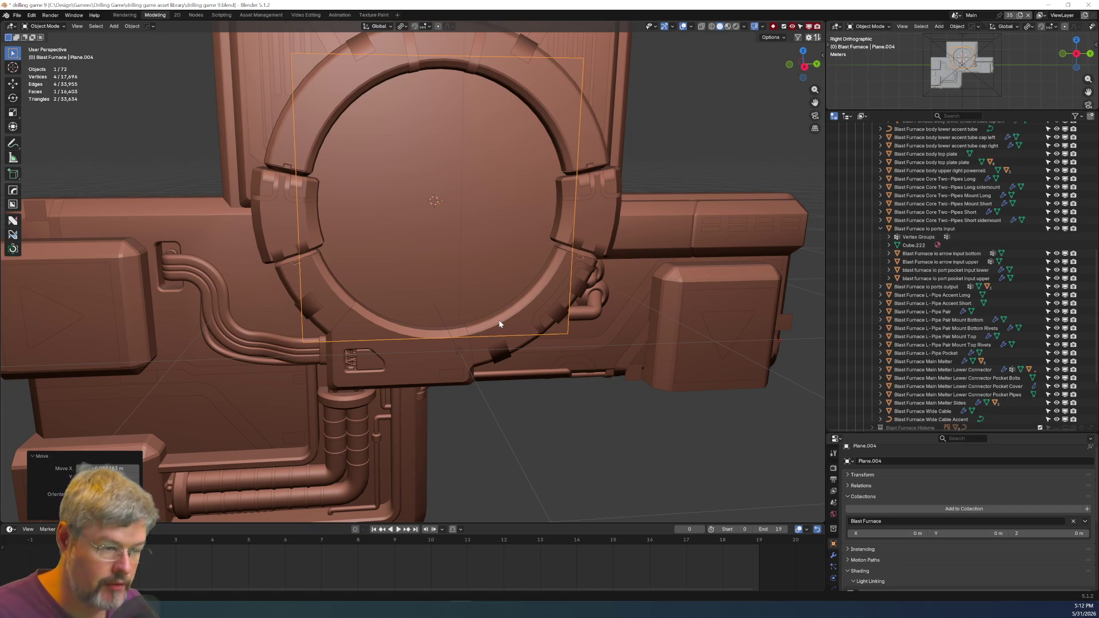
key(ctrl+5)
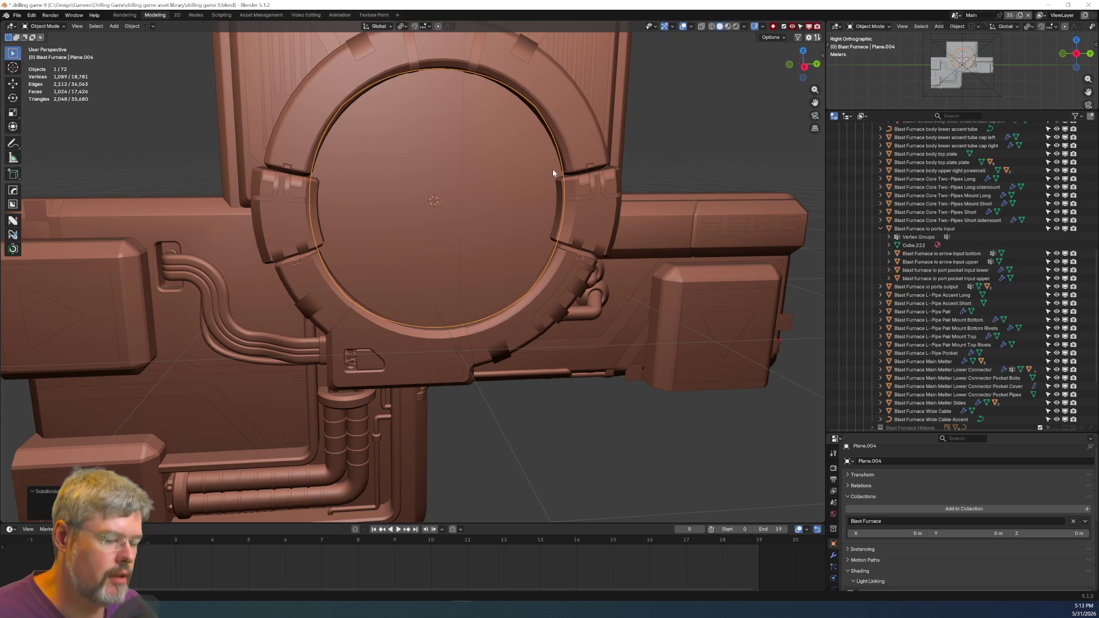
key(grave)
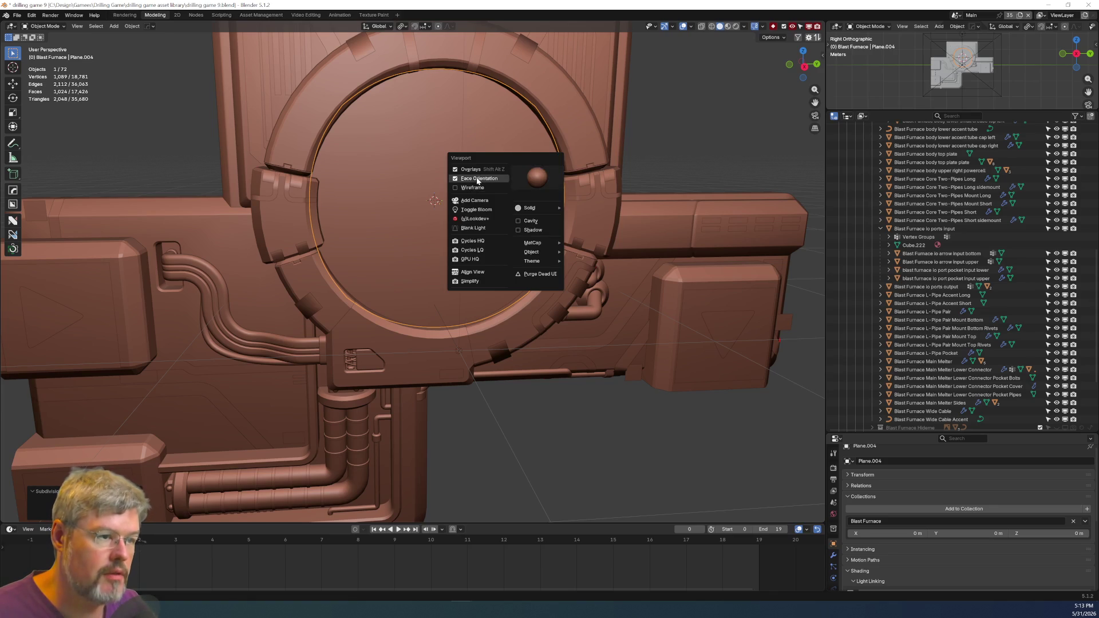
Turn on the wireframe overlay and show the disc's modifier properties.
click(476, 178)
click(472, 186)
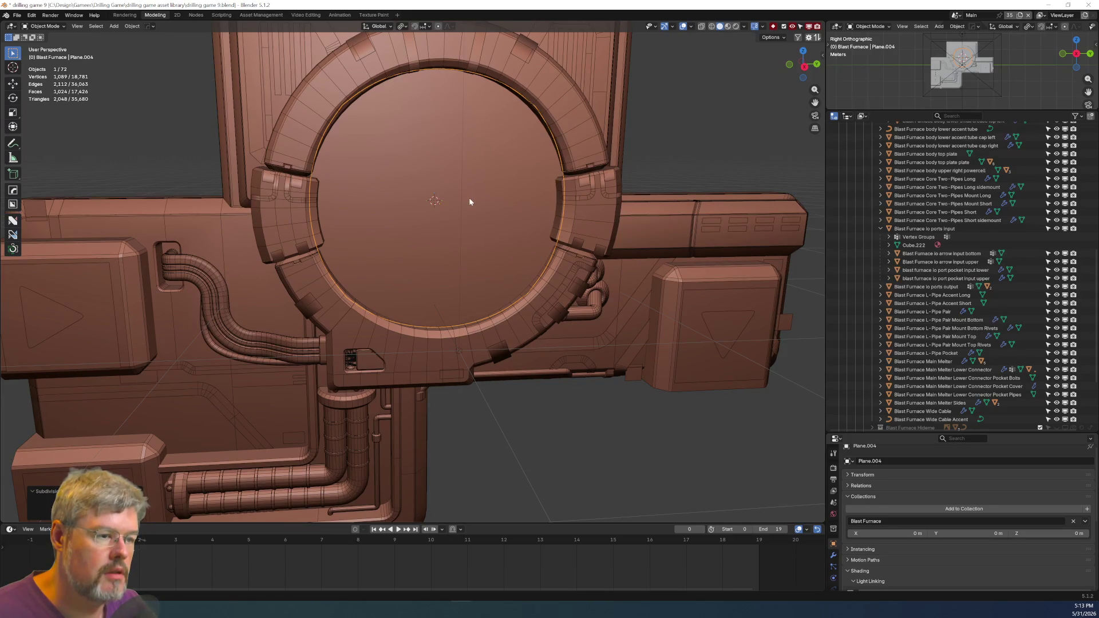
scroll(834, 567, down, 3)
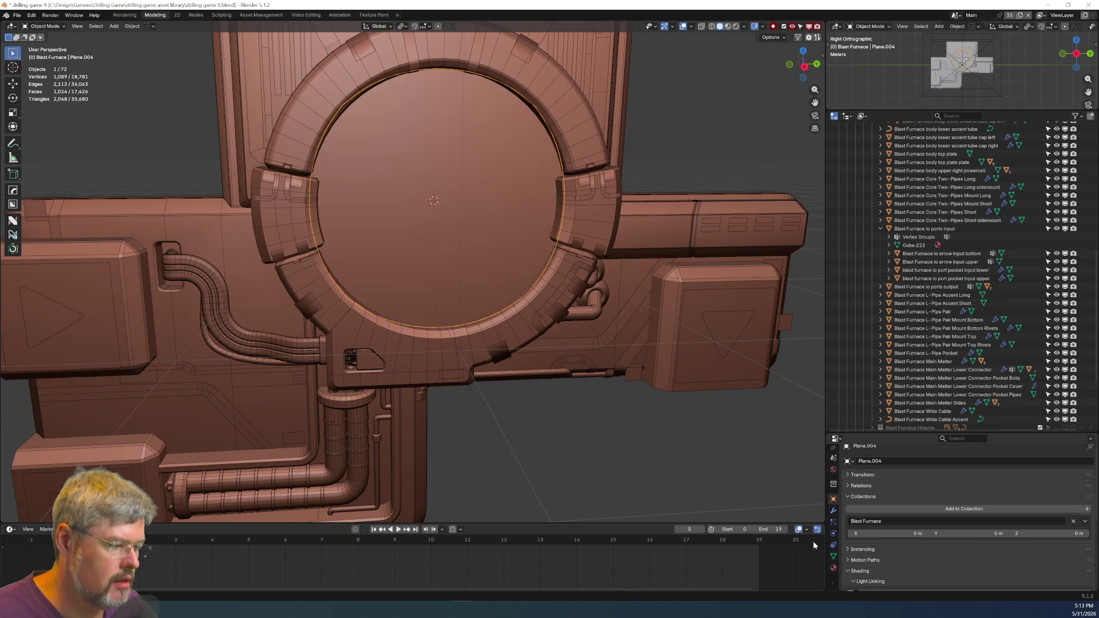
click(833, 567)
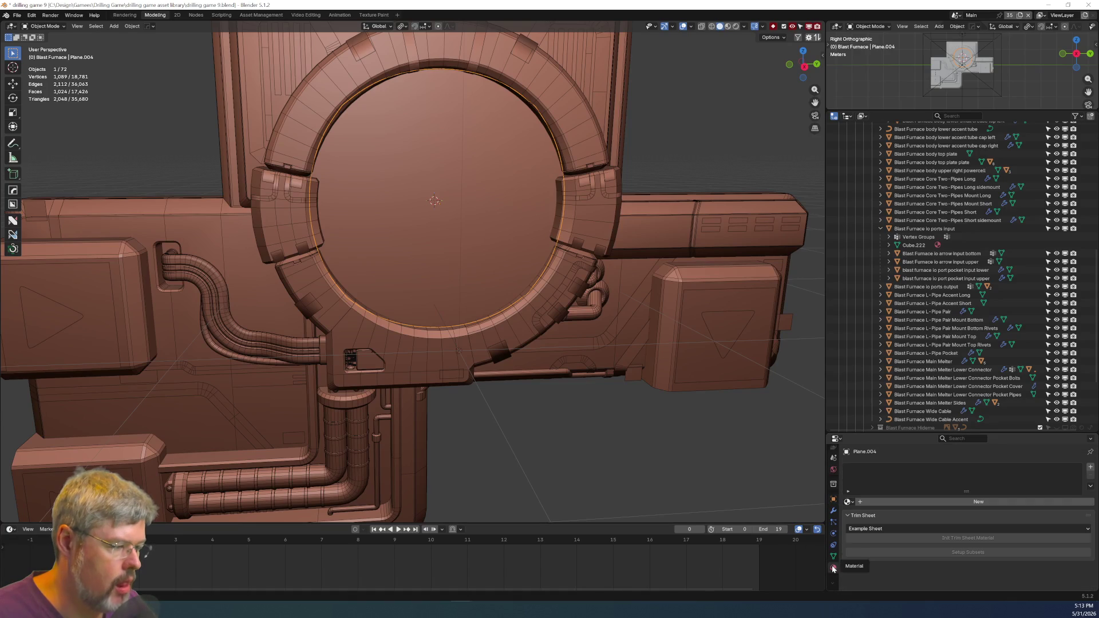
click(833, 510)
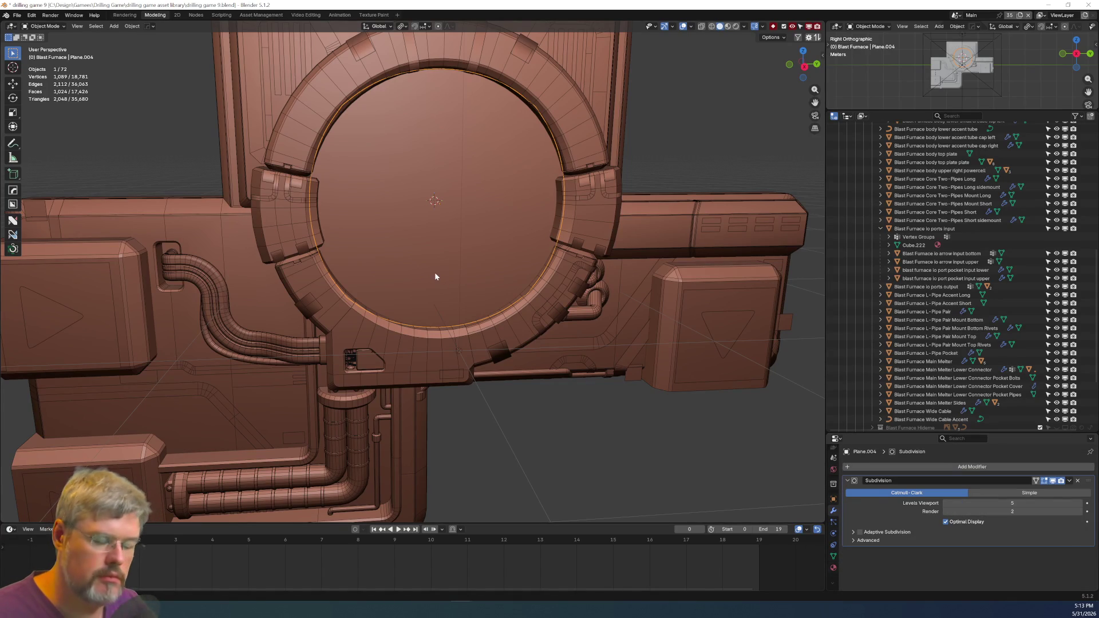
Enter Edit Mode on the disc and enable On Cage for the subdivision modifier.
key(z)
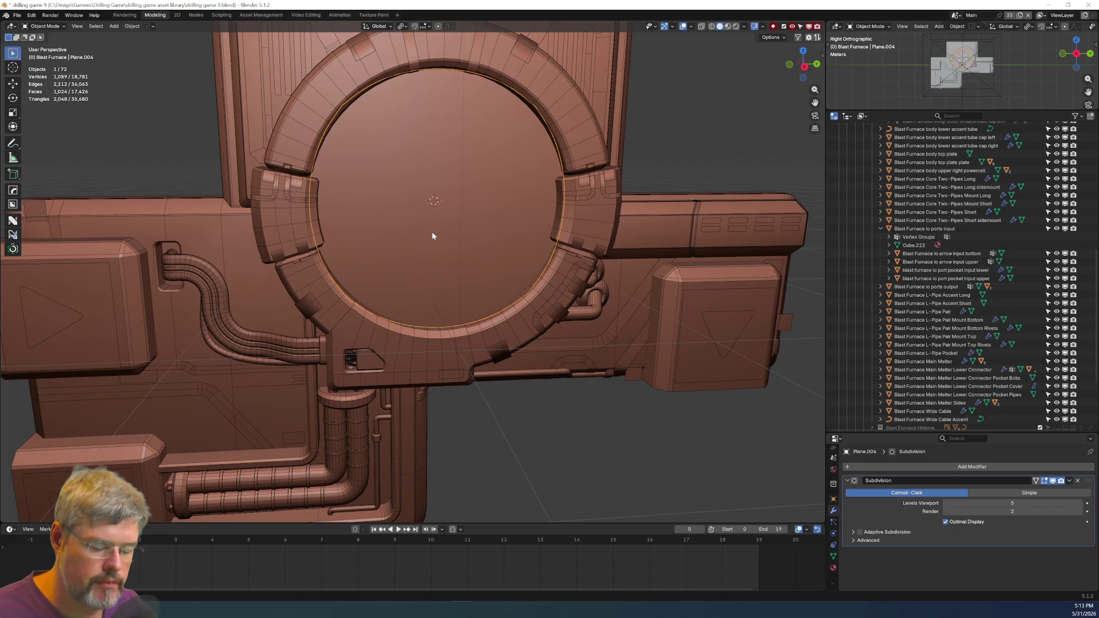
key(ctrl+Tab)
click(431, 184)
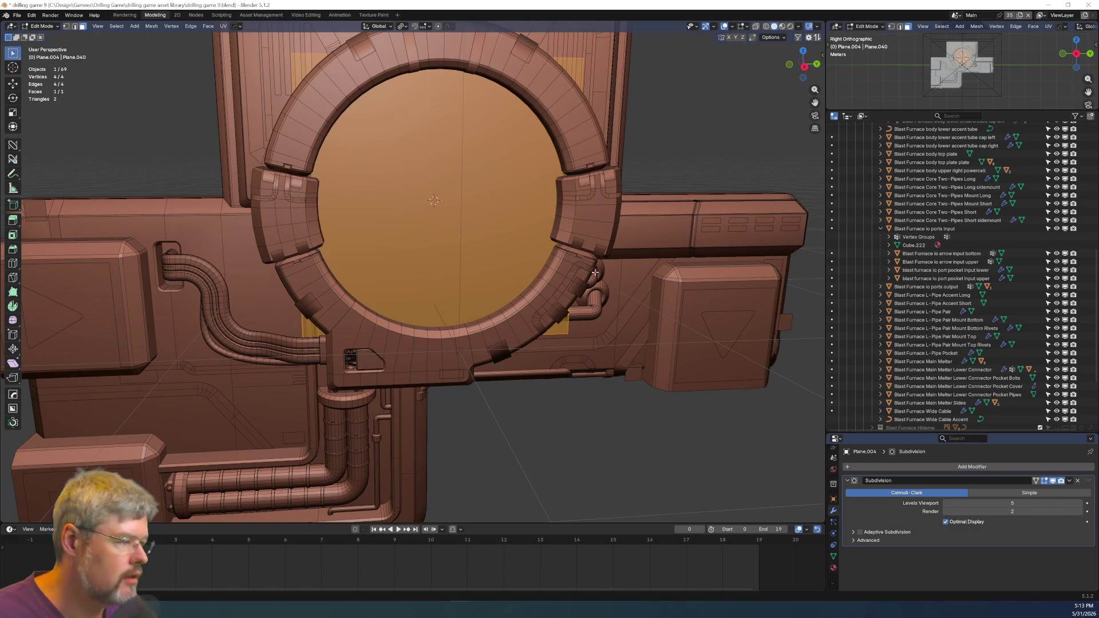
click(1036, 482)
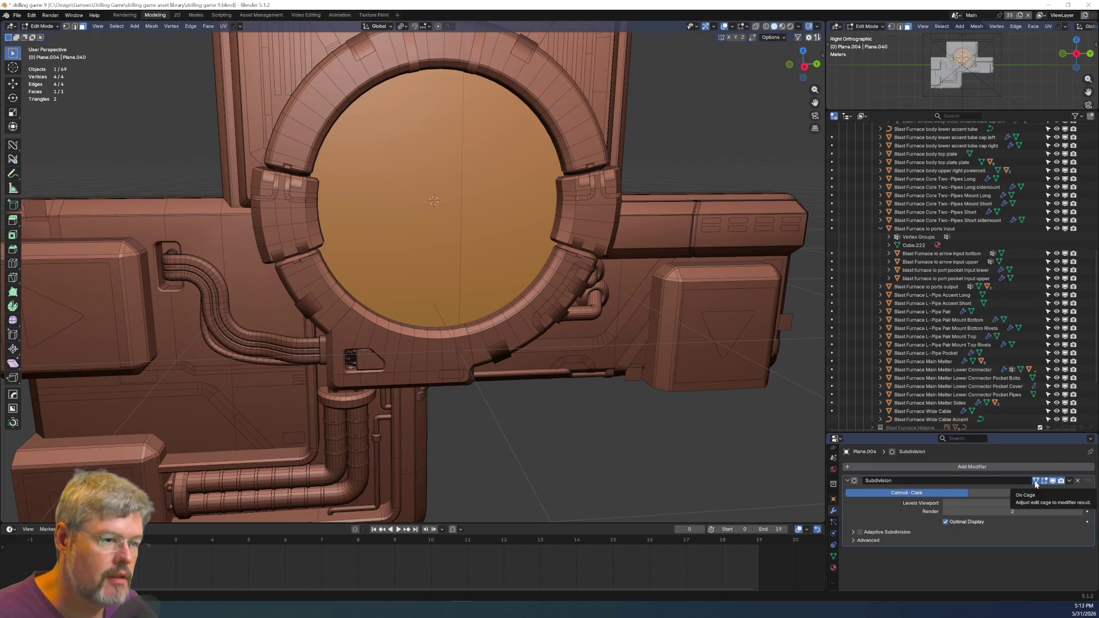
mouse_move(401, 183)
middle_down()
mouse_move(274, 186)
mouse_move(510, 162)
mouse_move(446, 149)
mouse_move(375, 183)
mouse_move(381, 202)
middle_up()
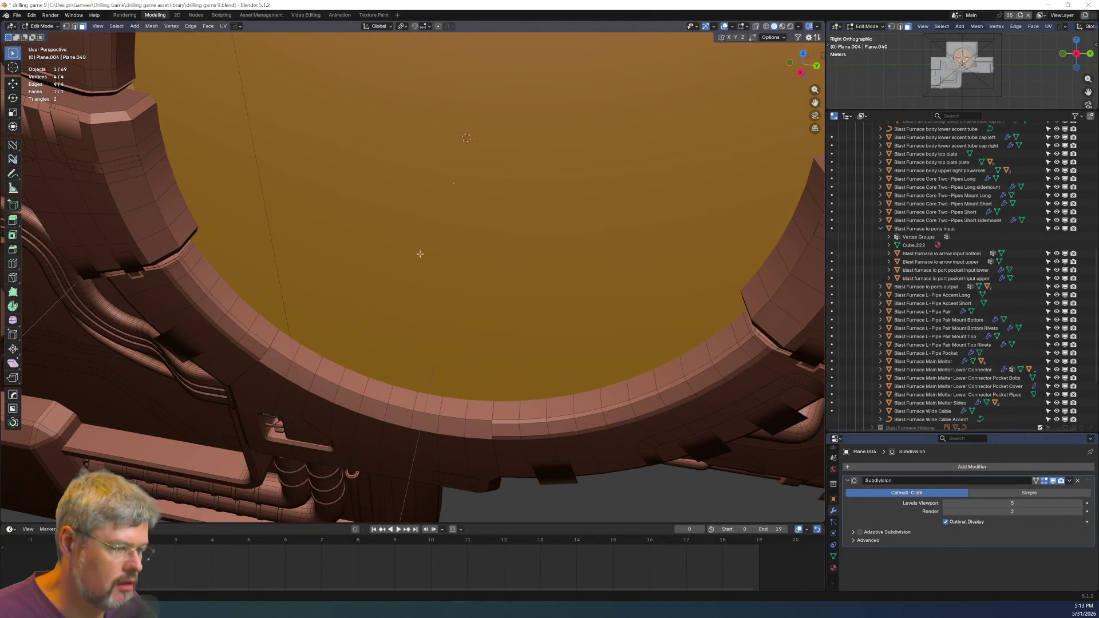
key(Home)
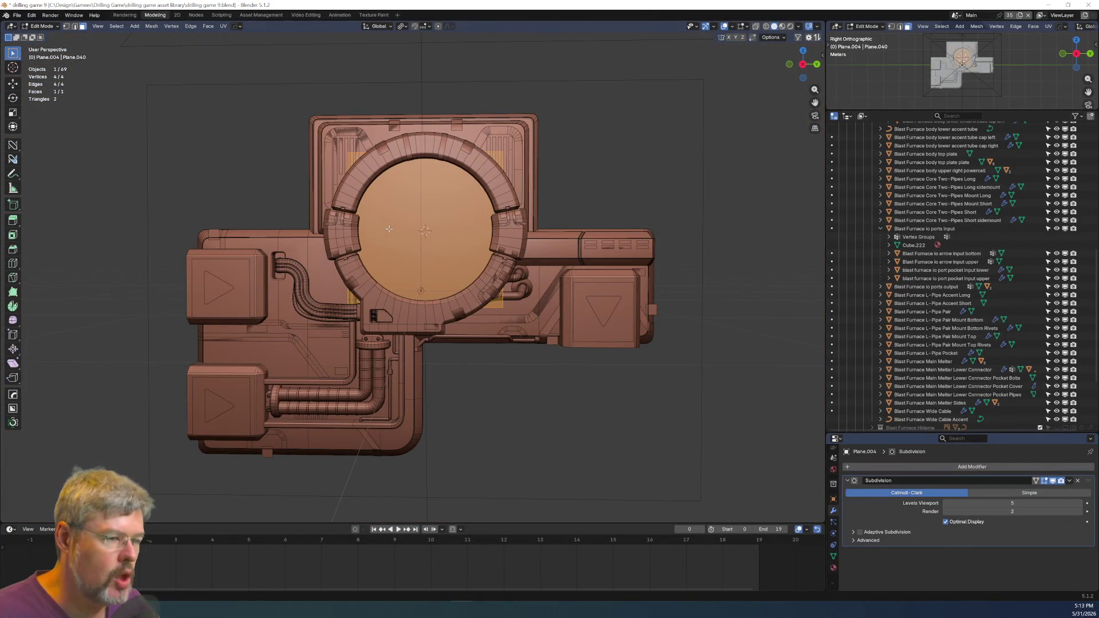
Back in Object Mode, scale the disc up about 1.04× to meet the ring's edge.
key(ctrl+Tab)
scroll(399, 196, up, 3)
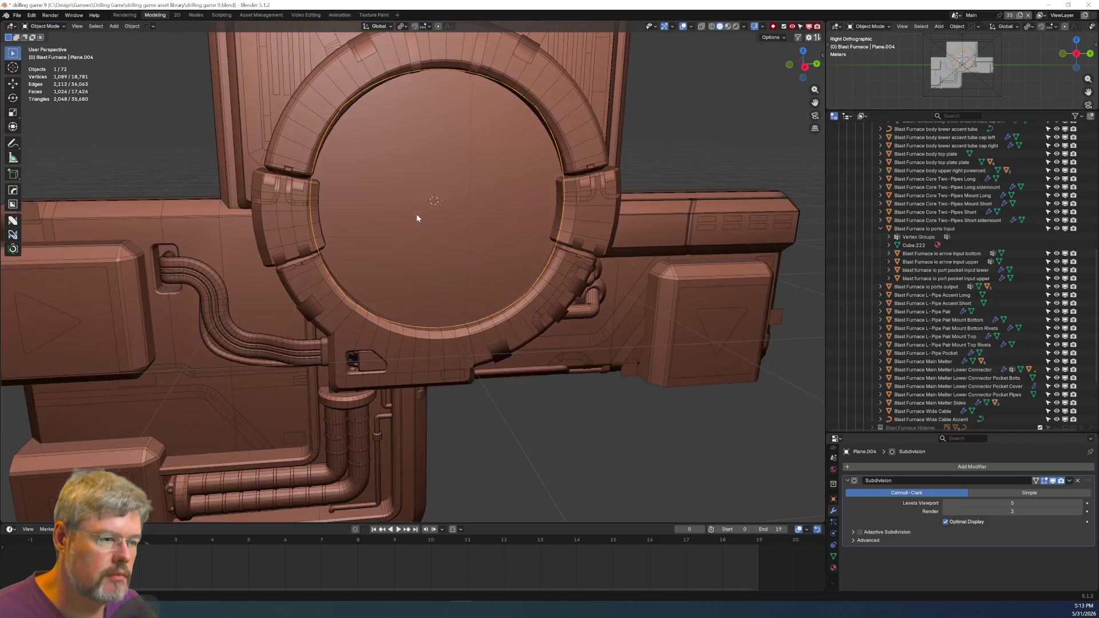
scroll(417, 218, up, 3)
mouse_move(419, 242)
middle_down()
mouse_move(413, 287)
mouse_move(408, 223)
middle_up()
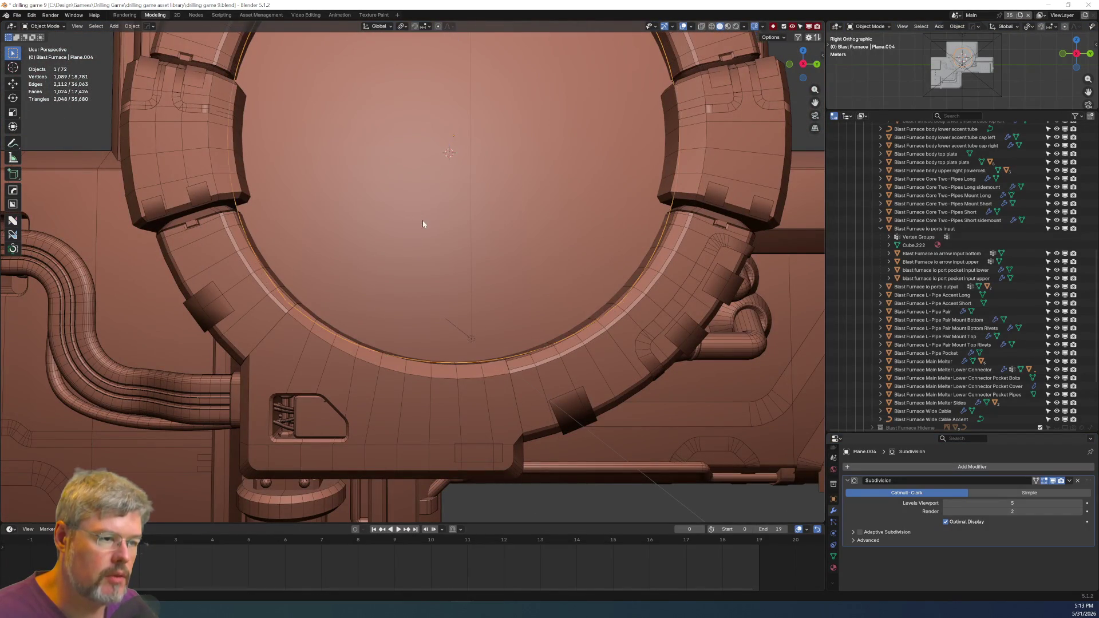
key(s)
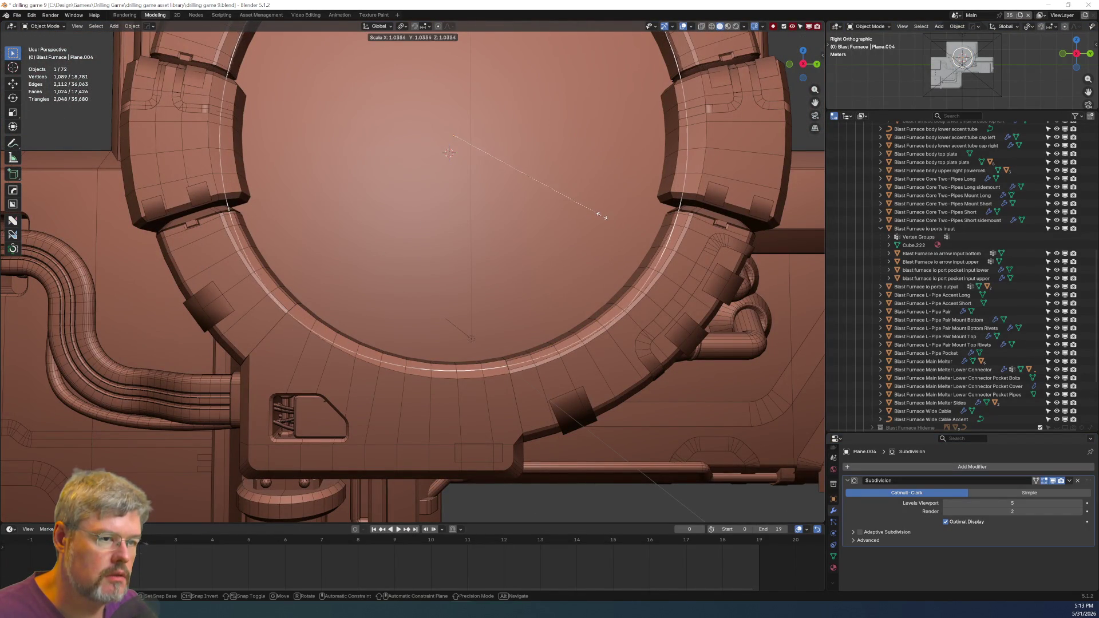
click(600, 215)
scroll(591, 218, down, 4)
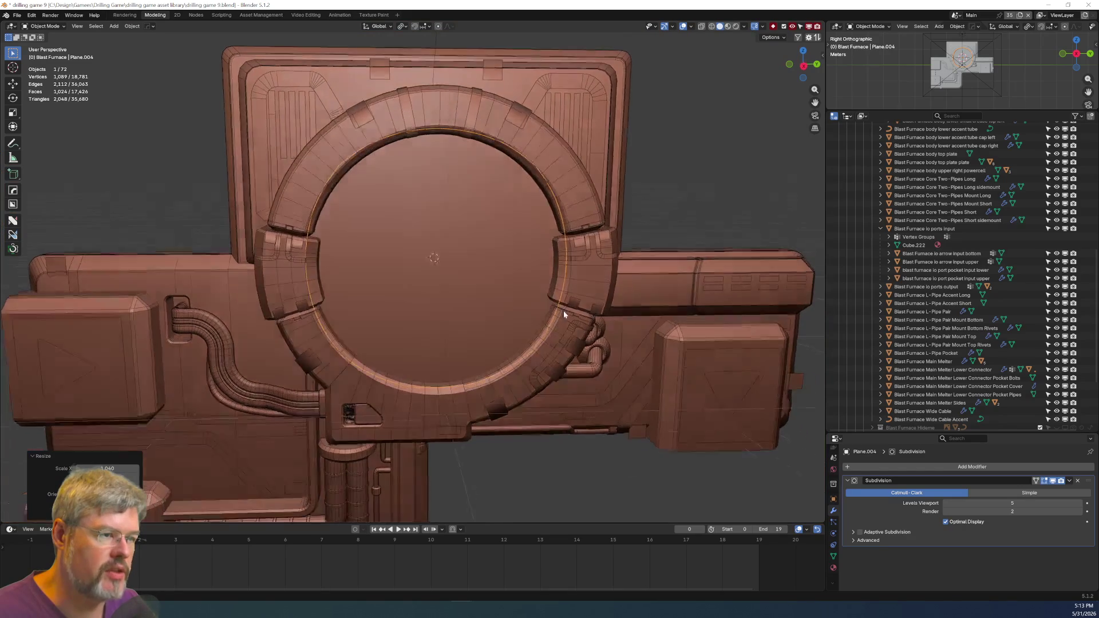
middle_drag(564, 315, 562, 318)
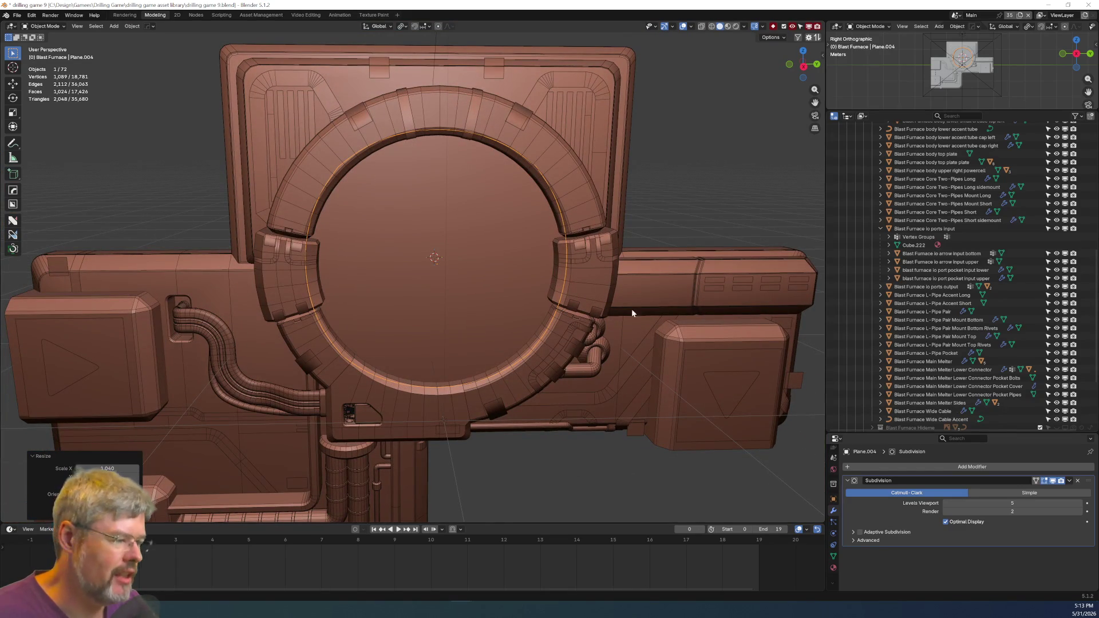
click(1069, 481)
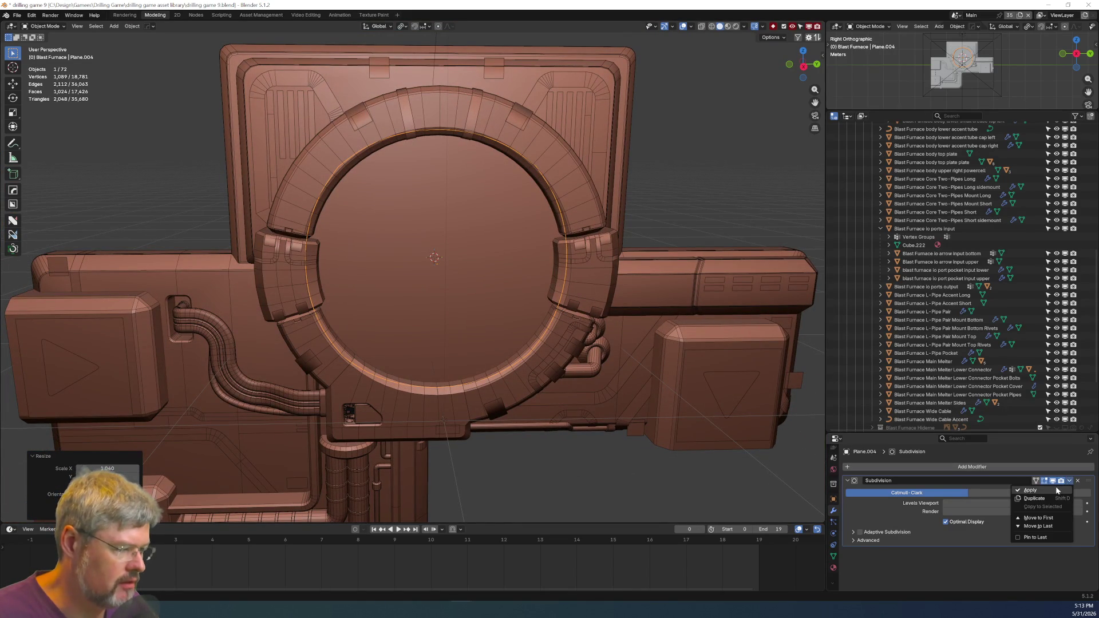
Apply the existing Subdivision modifier, then add and apply a Simple level-1 Subdivision on the disc.
click(1053, 488)
scroll(412, 223, up, 5)
scroll(424, 212, down, 3)
middle_drag(424, 211, 426, 228)
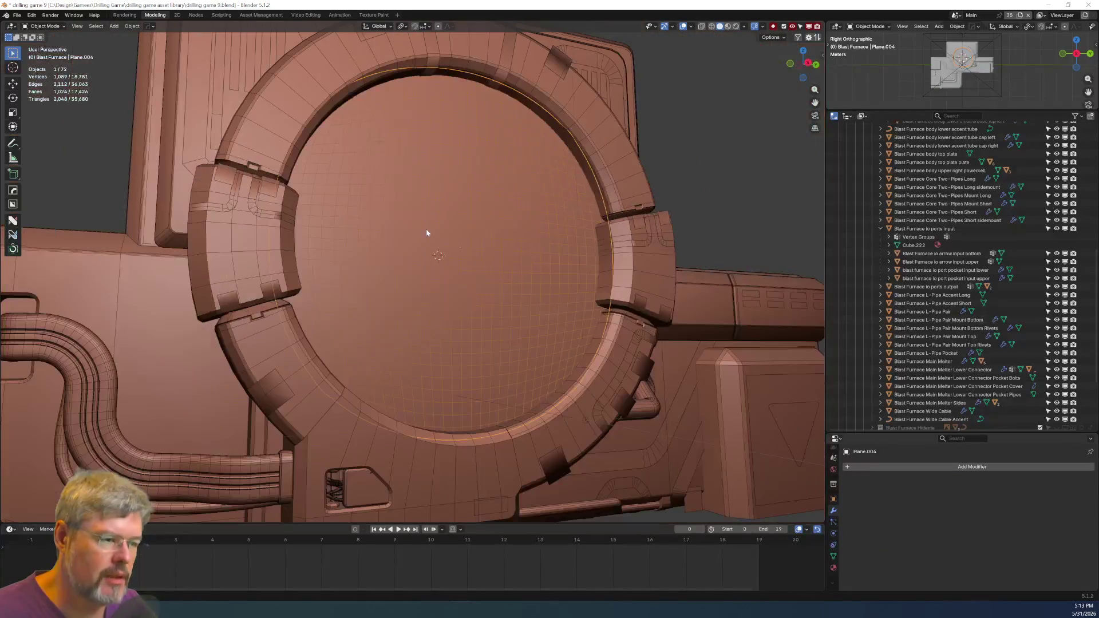
mouse_move(478, 257)
middle_down()
mouse_move(412, 287)
mouse_move(350, 231)
middle_up()
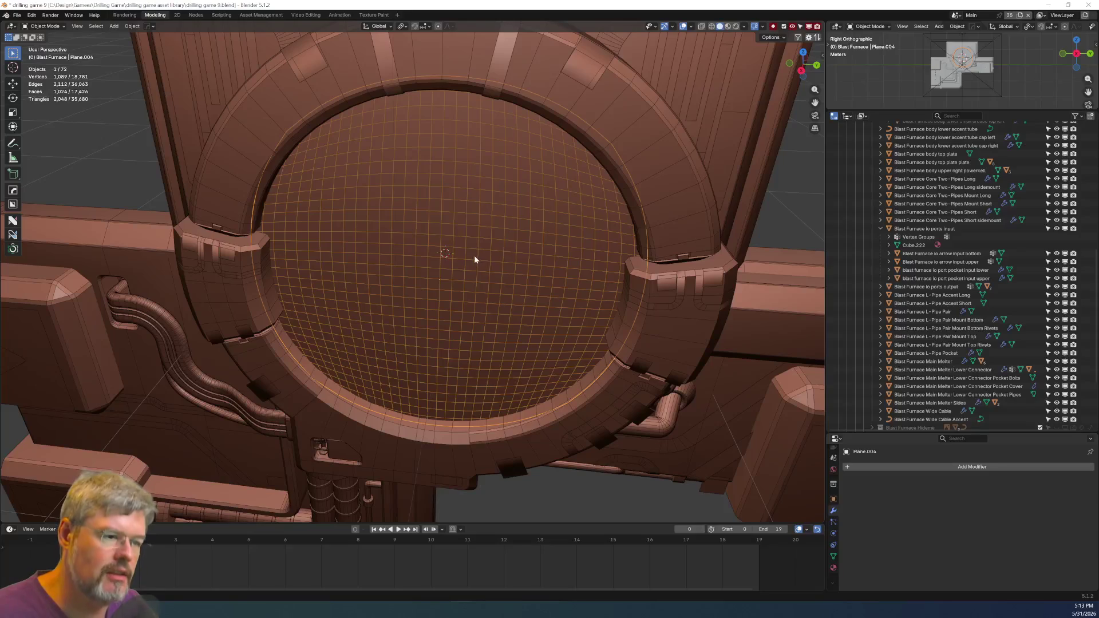
key(ctrl+1)
click(1069, 493)
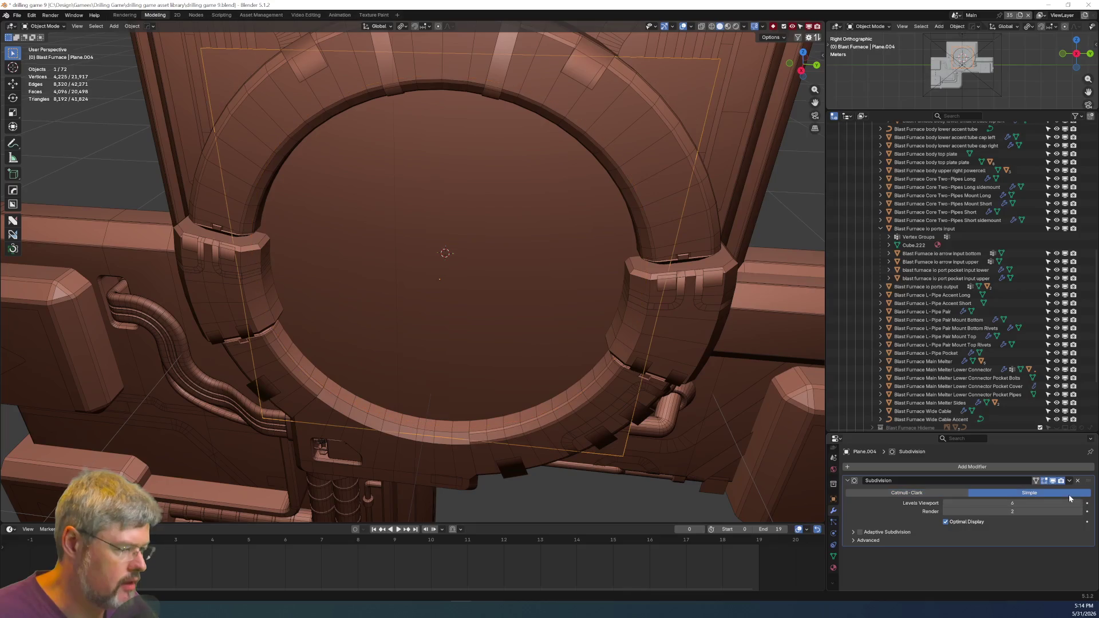
click(1069, 481)
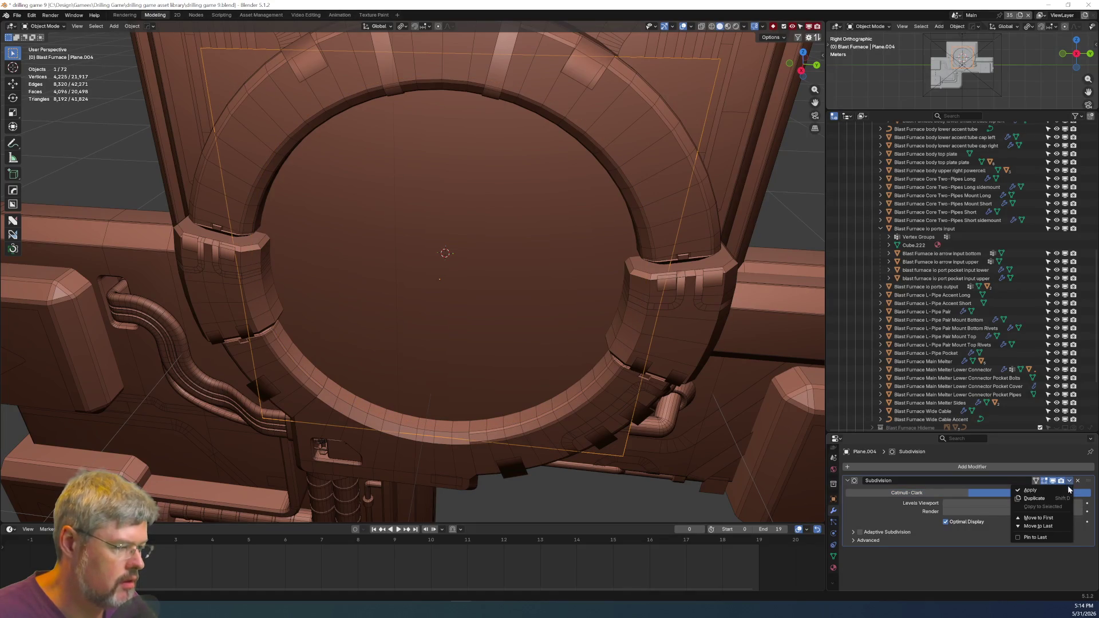
click(1030, 491)
Add a level-2 Subdivision to the disc plane and apply it permanently.
middle_drag(512, 299, 479, 204)
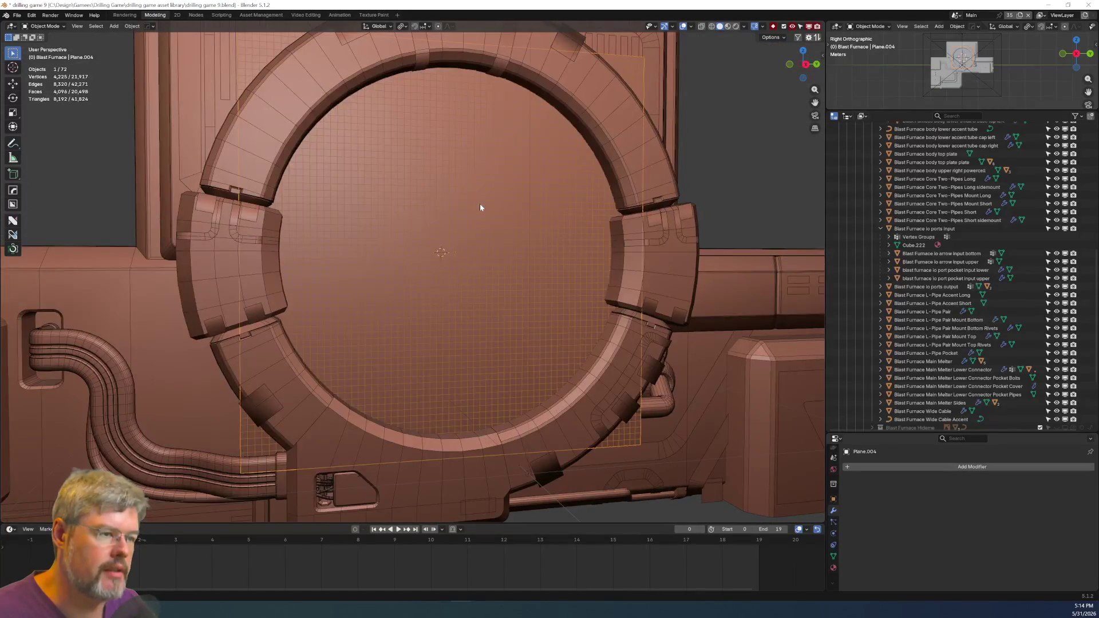
scroll(481, 207, down, 5)
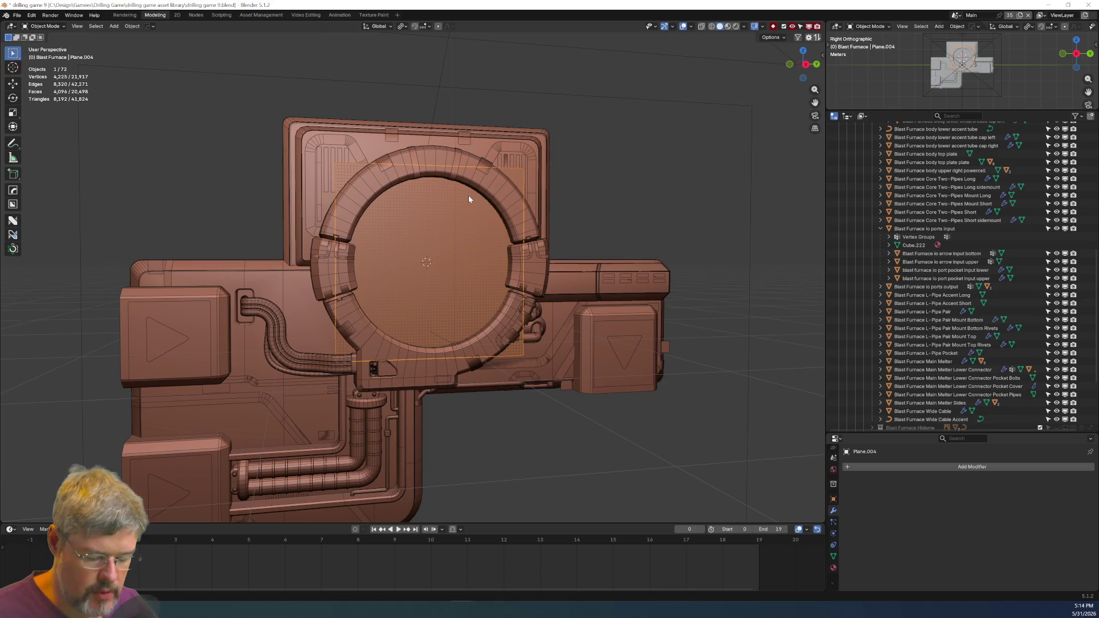
key(ctrl+2)
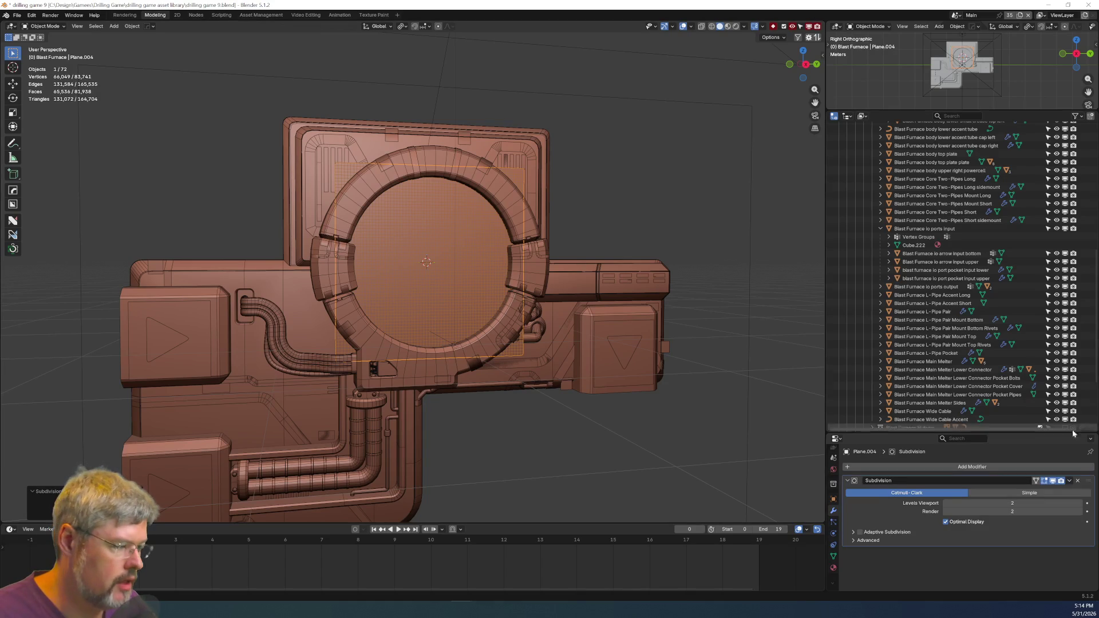
click(1070, 481)
click(1042, 490)
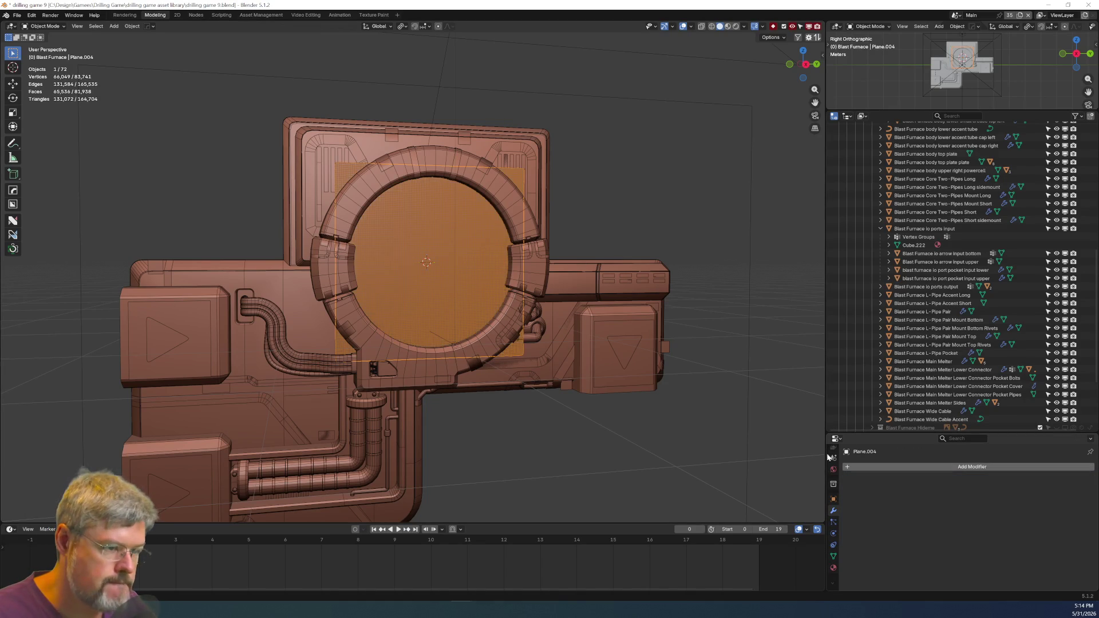
scroll(479, 250, up, 6)
scroll(480, 250, down, 5)
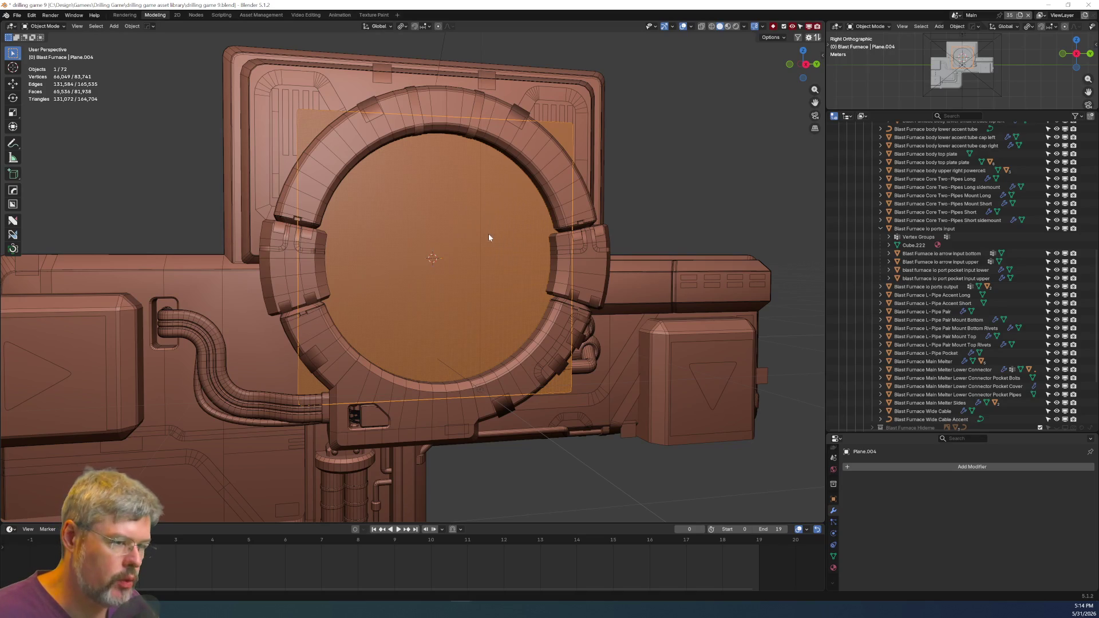
scroll(469, 244, up, 5)
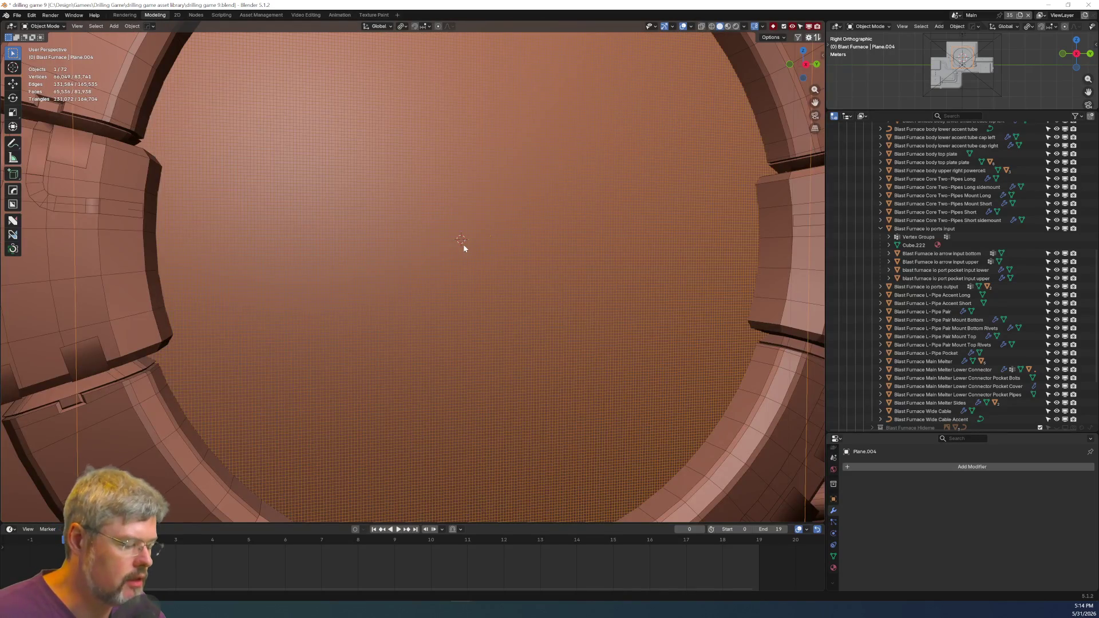
Isolate the subdivided disc in local view, seen straight on from the right.
key(KP_Divide)
key(KP_3)
scroll(571, 318, up, 4)
Enter Edit Mode on the plane and circle-select a block of faces from a corner face.
scroll(423, 296, up, 2)
key(ctrl+Tab)
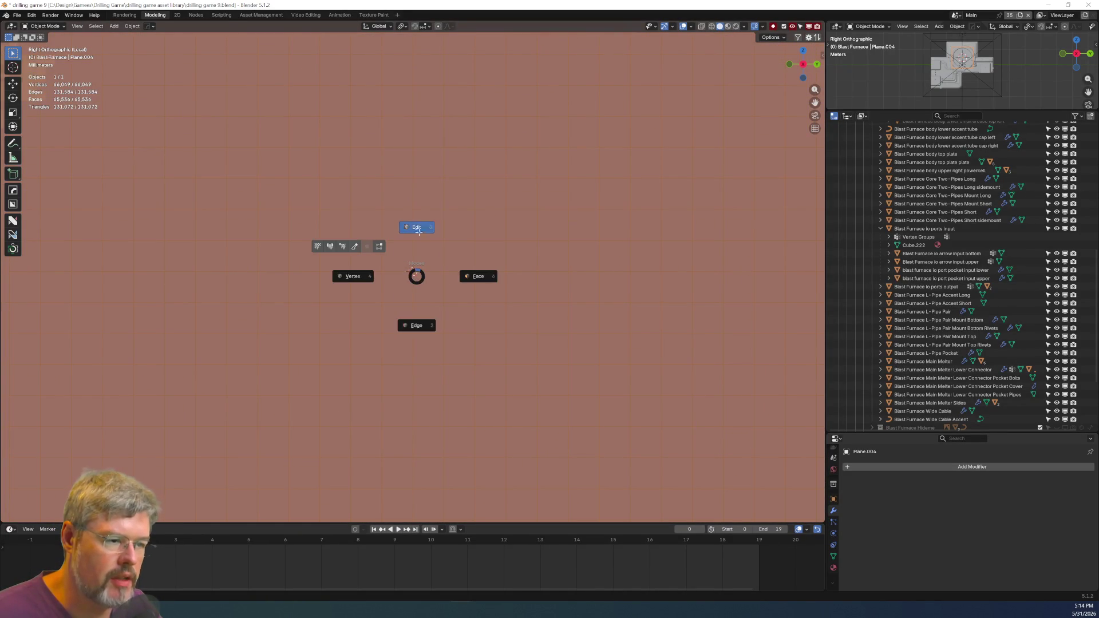
click(430, 279)
click(367, 225)
key(c)
mouse_move(366, 256)
mouse_down()
mouse_move(431, 307)
mouse_move(417, 238)
mouse_move(458, 286)
mouse_move(459, 226)
mouse_move(459, 318)
mouse_up()
key(Escape)
Grow the face selection outward twice with Select More.
scroll(447, 270, down, 5)
scroll(412, 265, down, 10)
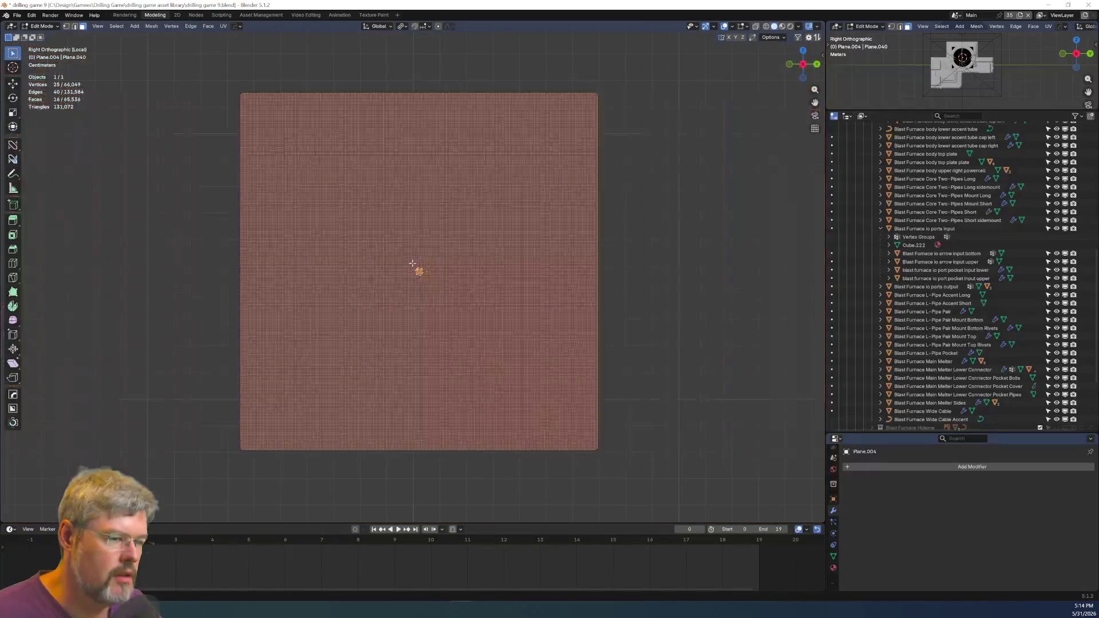
key(ctrl+KP_Add)
key(ctrl+KP_Add)
key(ctrl+KP_Add)
key(ctrl+KP_Add)
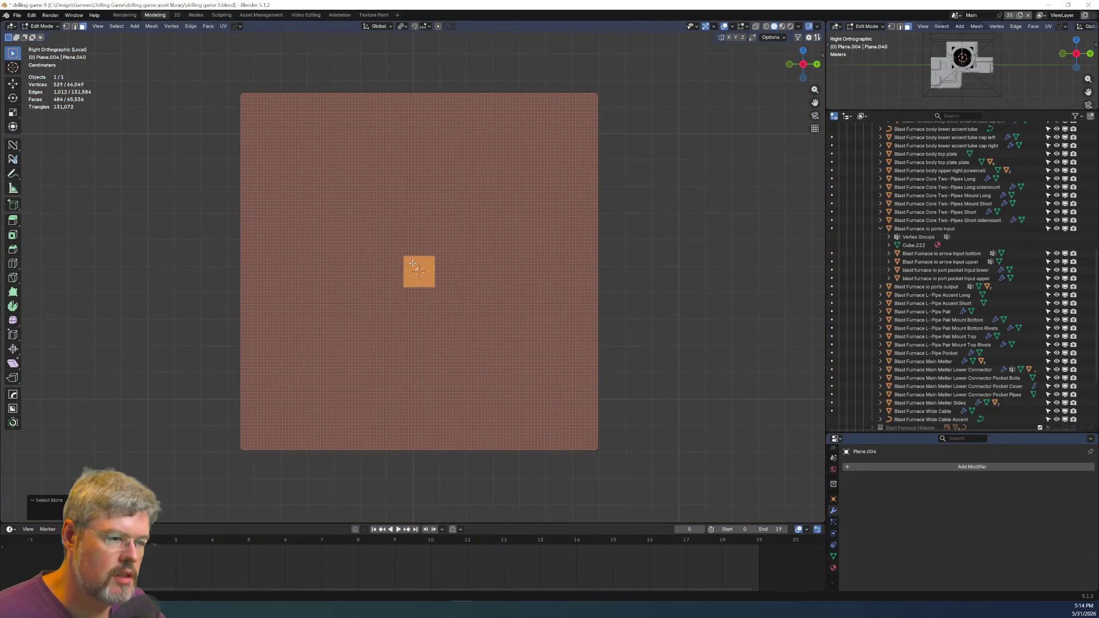
key(ctrl+KP_Add)
key(ctrl+KP_Add)
key(ctrl+KP_Add)
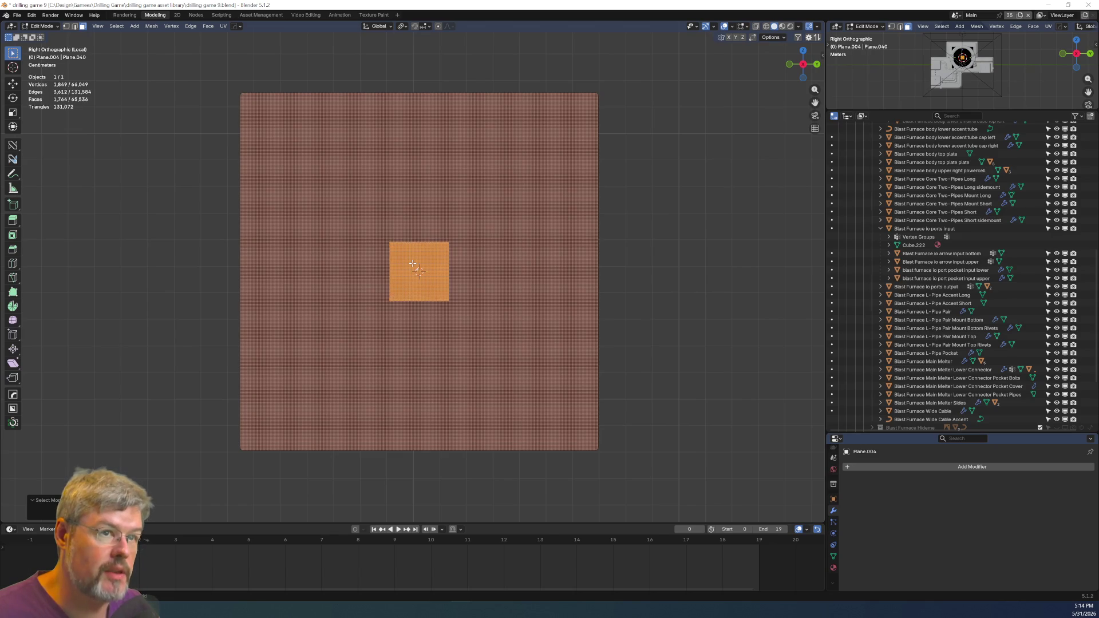
scroll(450, 266, up, 5)
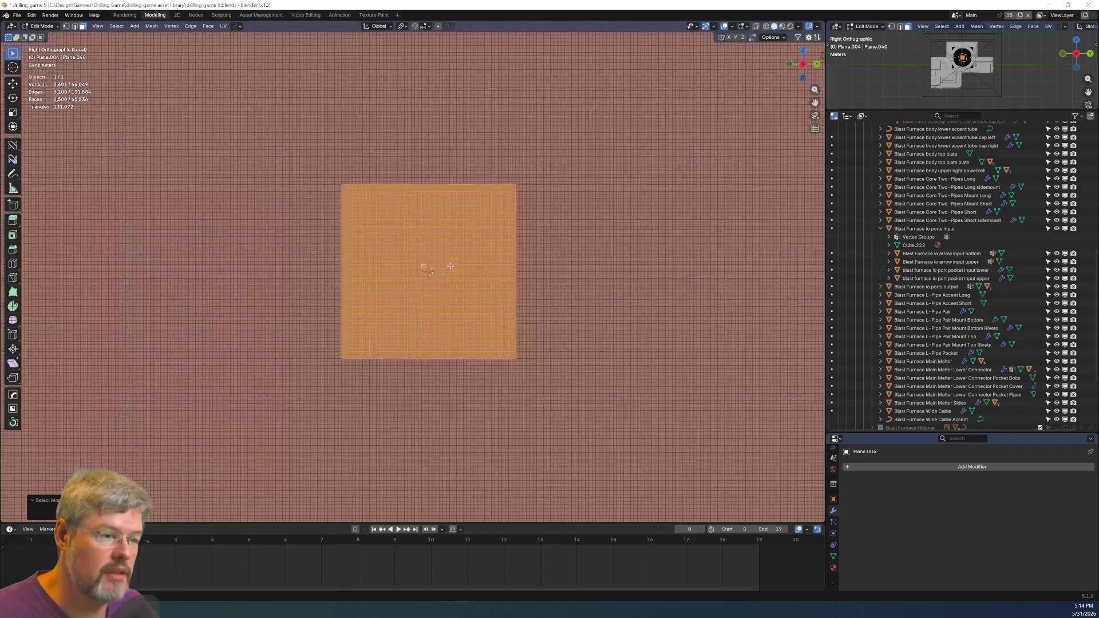
Select a shortest-path face strip and paint six more faces into a plus shape.
click(450, 266)
scroll(450, 266, up, 6)
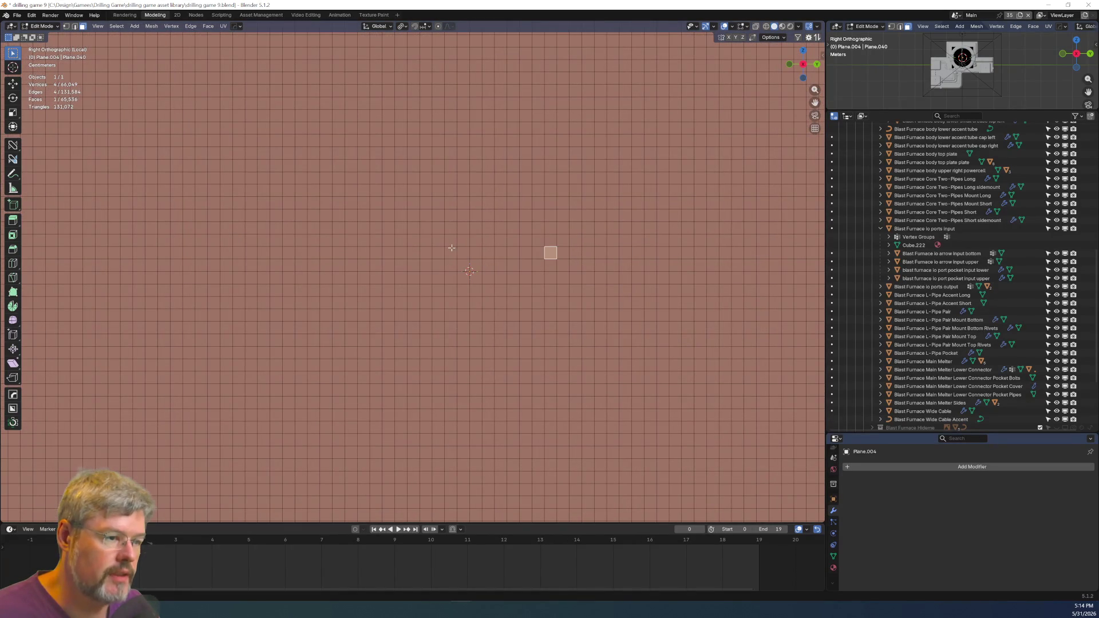
click(465, 231)
ctrl+click(465, 316)
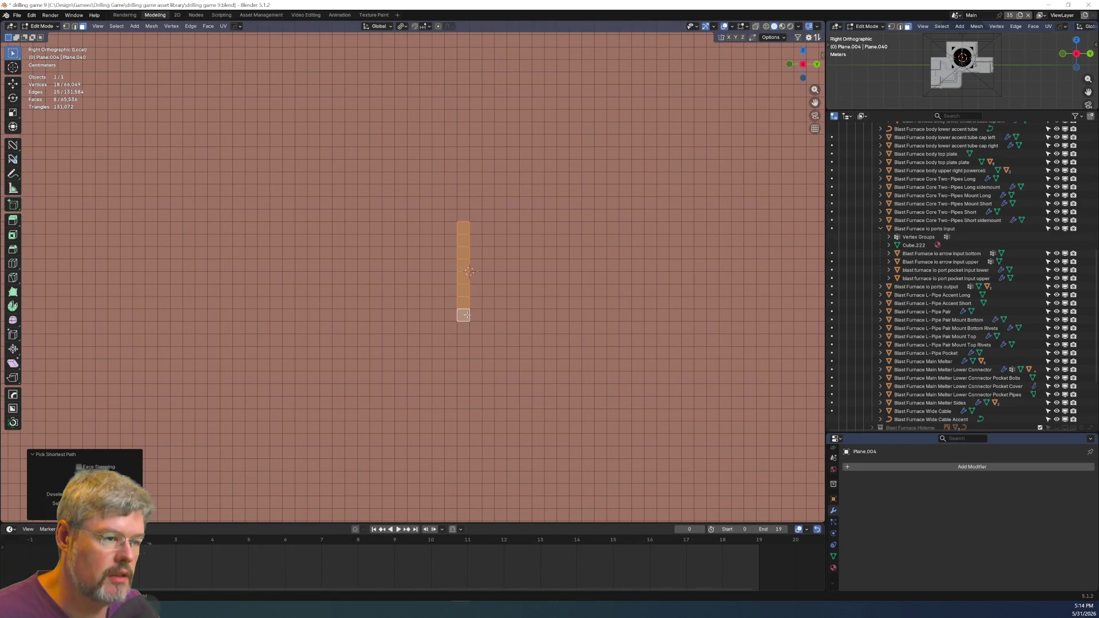
ctrl+shift+click(476, 229)
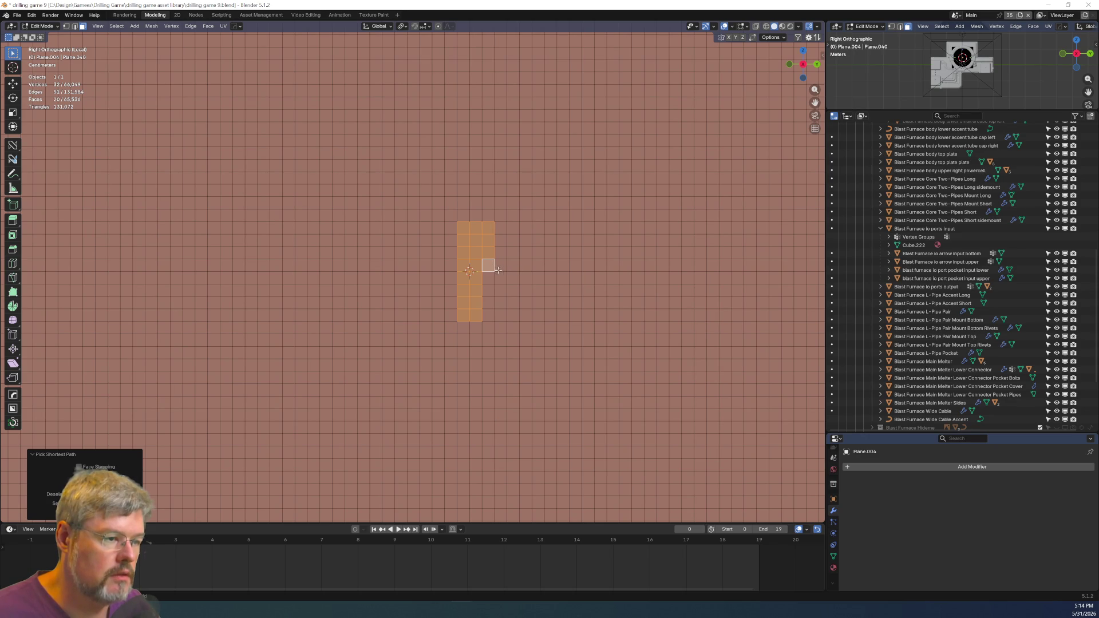
key(c)
mouse_move(487, 269)
mouse_down()
mouse_move(503, 270)
mouse_move(431, 273)
mouse_up()
key(Escape)
Grow the plus shape into a square selection, then deselect all faces.
scroll(477, 263, down, 6)
key(ctrl+KP_Add)
key(ctrl+KP_Add)
key(ctrl+KP_Add)
key(ctrl+KP_Add)
key(ctrl+KP_Add)
key(ctrl+KP_Add)
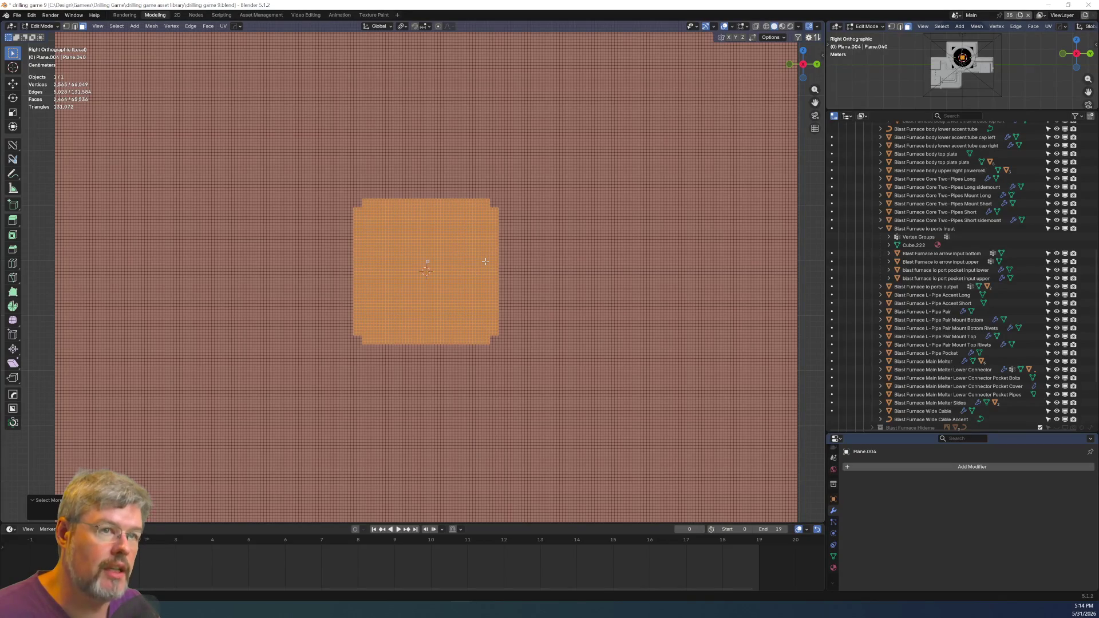
key(alt+a)
scroll(485, 261, down, 5)
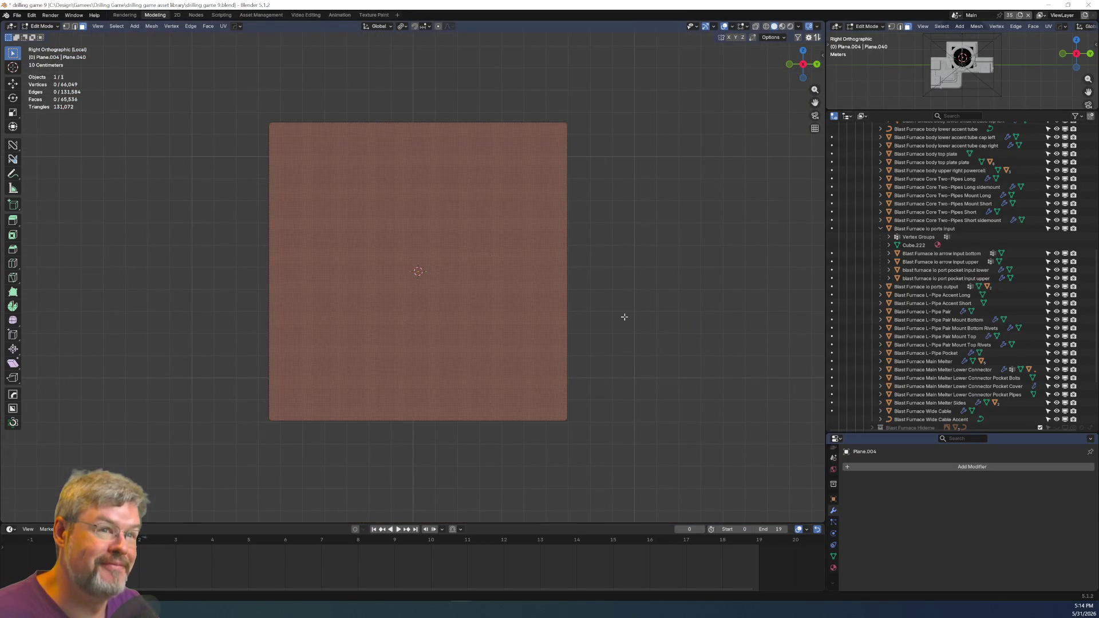
scroll(390, 257, up, 3)
Circle-select a large central circle, invert the selection and delete the outer faces.
scroll(403, 258, down, 1)
key(c)
scroll(393, 238, up, 6)
scroll(442, 258, up, 5)
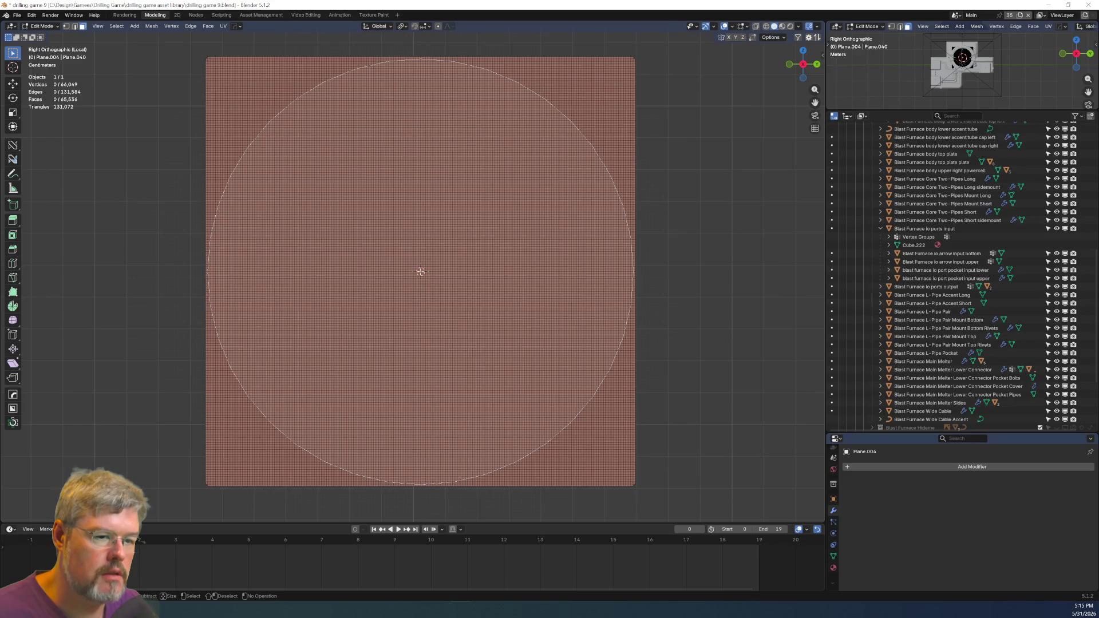
click(421, 272)
key(Escape)
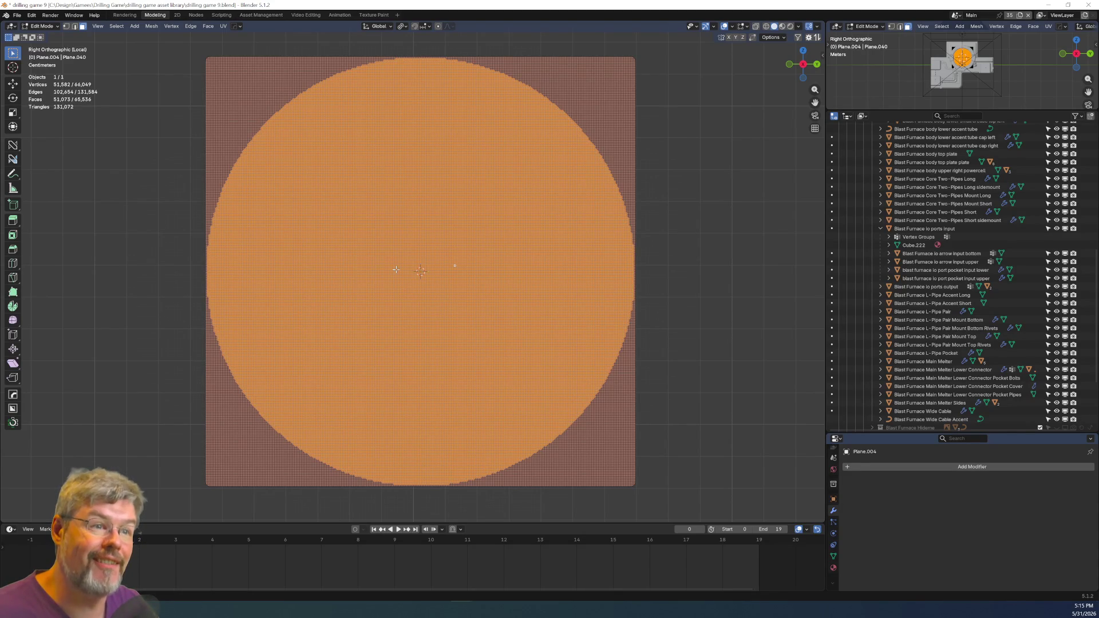
key(ctrl+i)
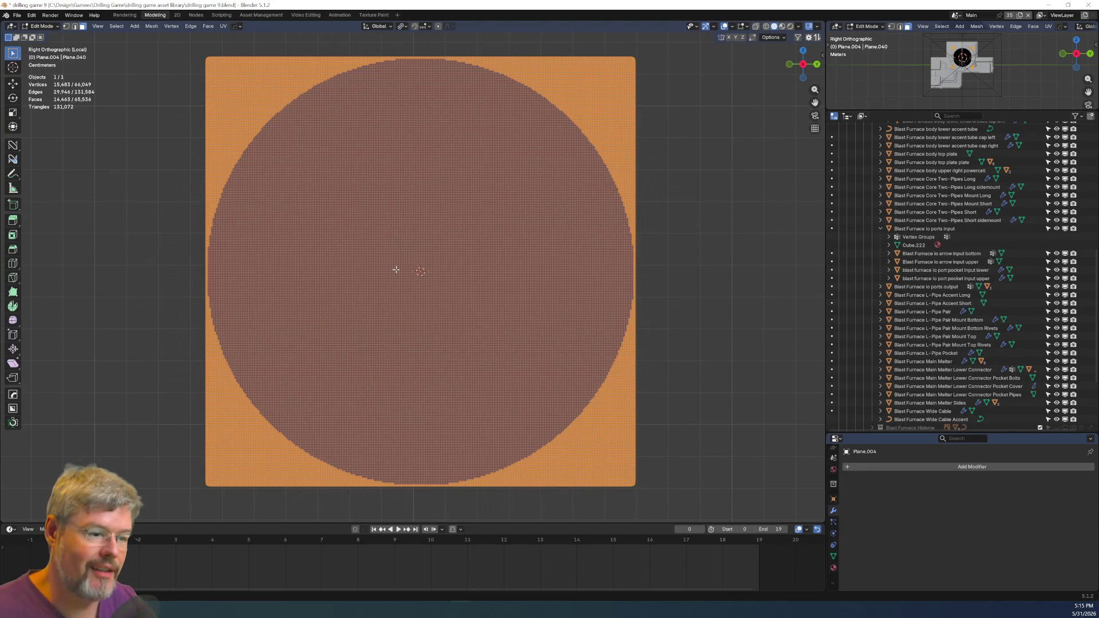
key(x)
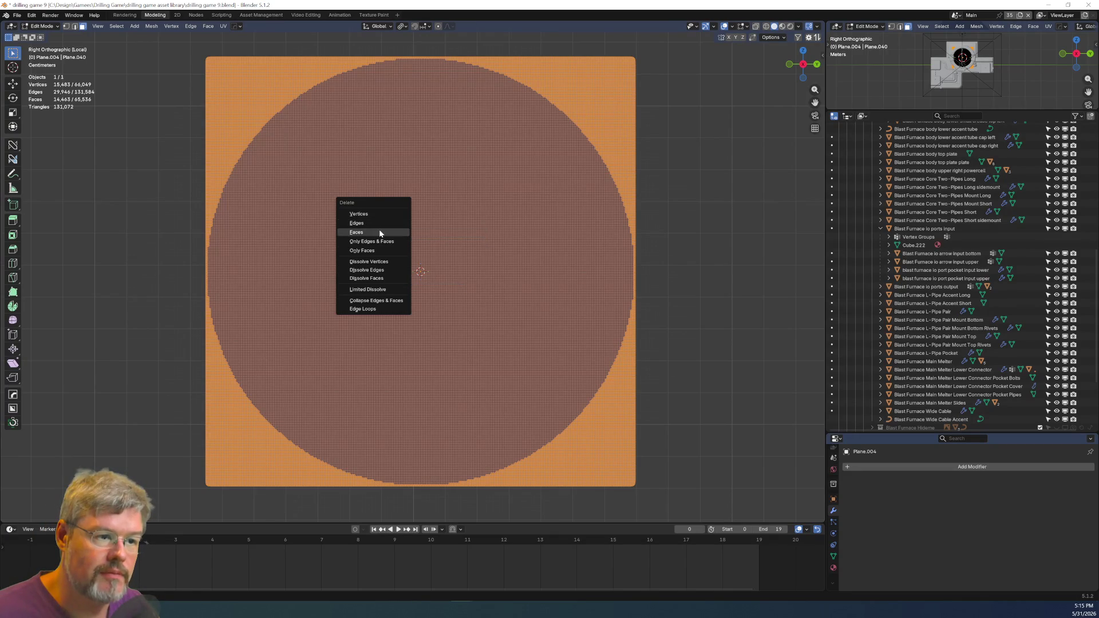
click(380, 234)
Return to Object Mode, leave local view to show the whole furnace, and save the file.
key(Tab)
middle_drag(438, 272, 452, 299)
scroll(452, 300, up, 1)
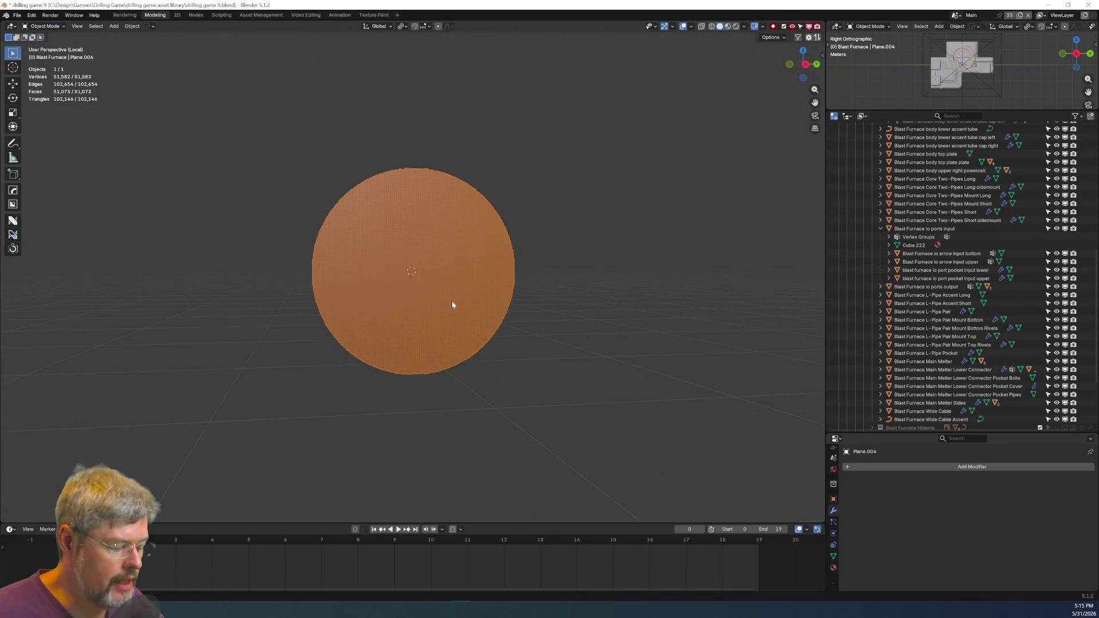
key(KP_Divide)
scroll(451, 301, down, 5)
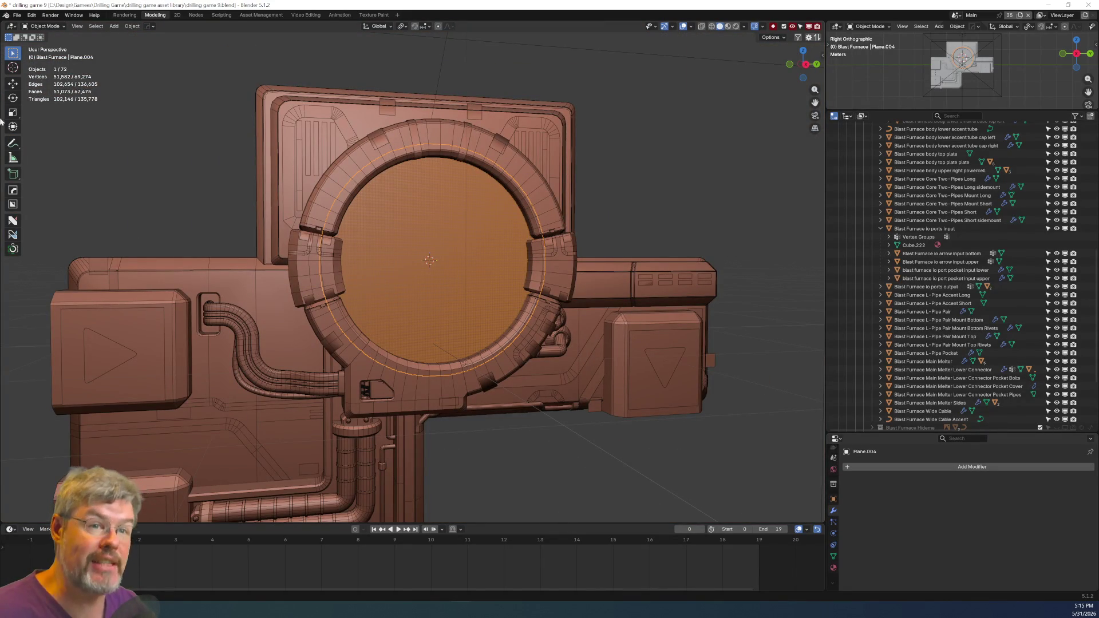
click(17, 15)
click(34, 75)
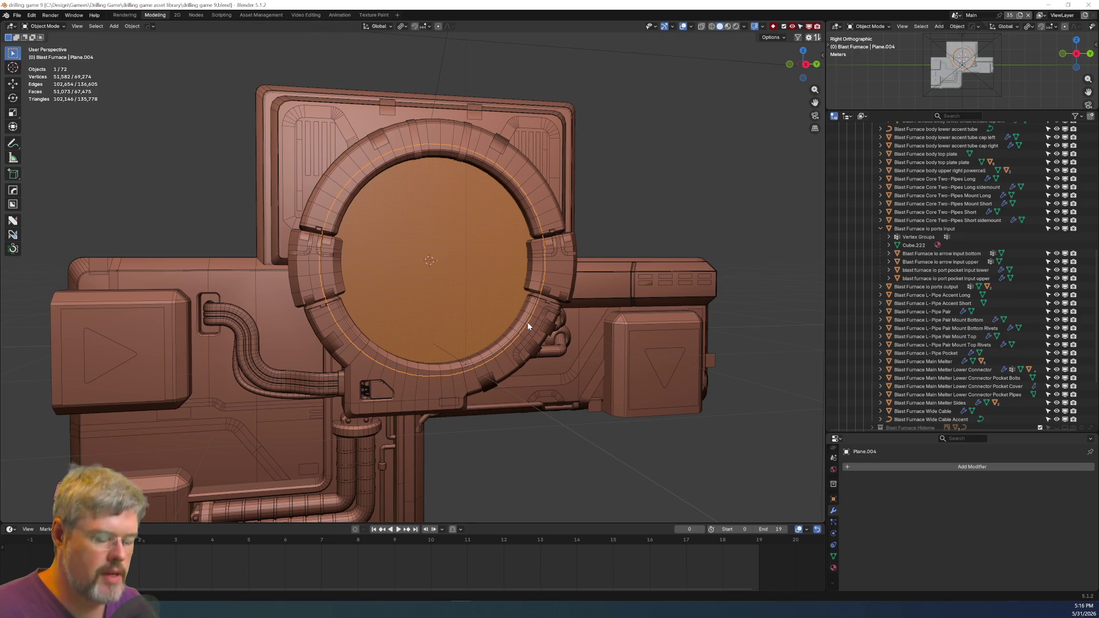
Turn off the wireframe and face-orientation overlays with Shift+Alt+Z, leaving plain solid shading.
key(shift+alt+z)
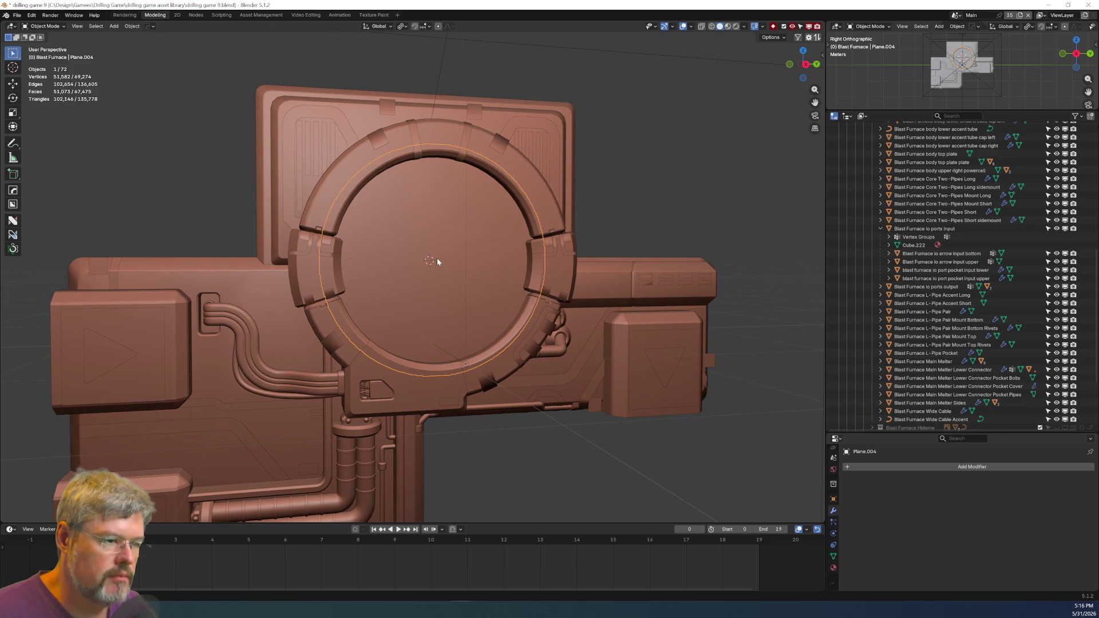
scroll(437, 261, up, 1)
Rename the disc object to 'Blast Furnace CORE'.
key(F2)
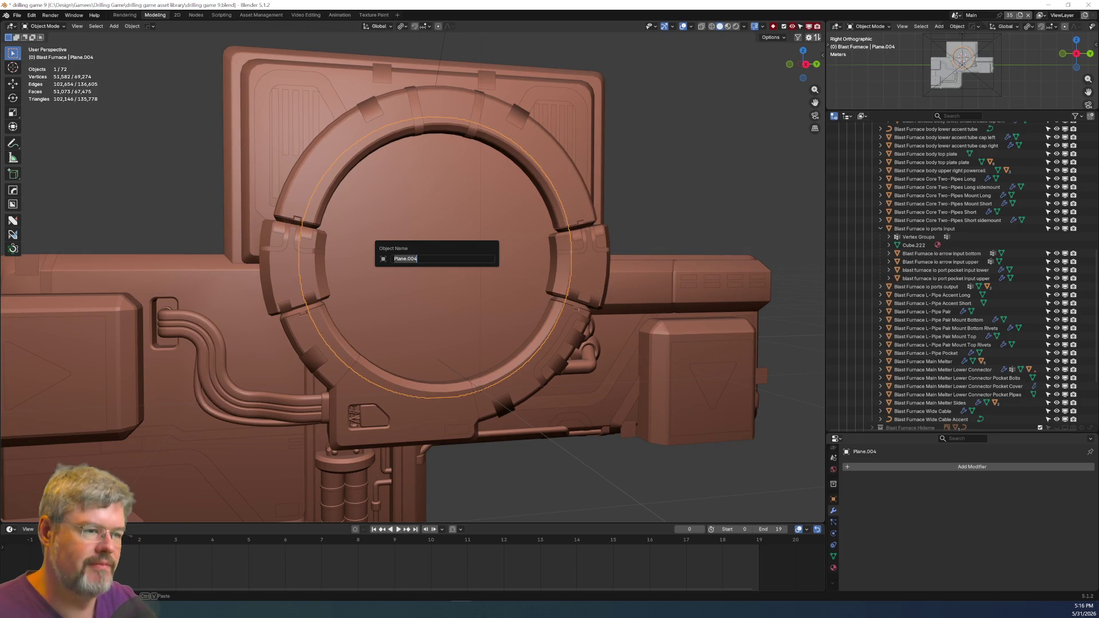
text(Bl)
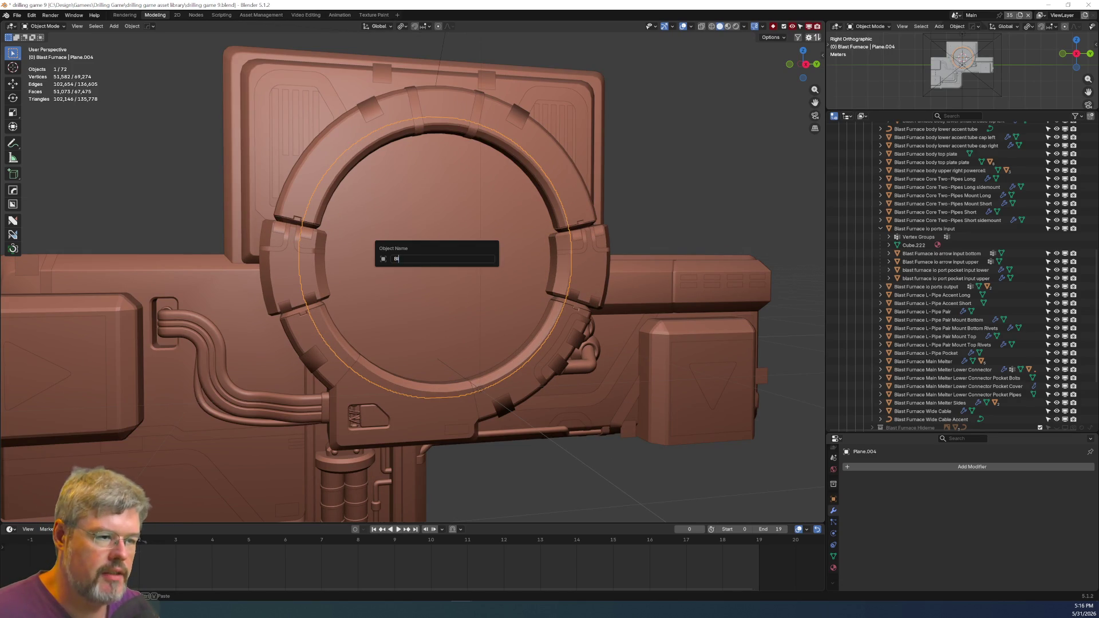
text(lat)
text(t furnace)
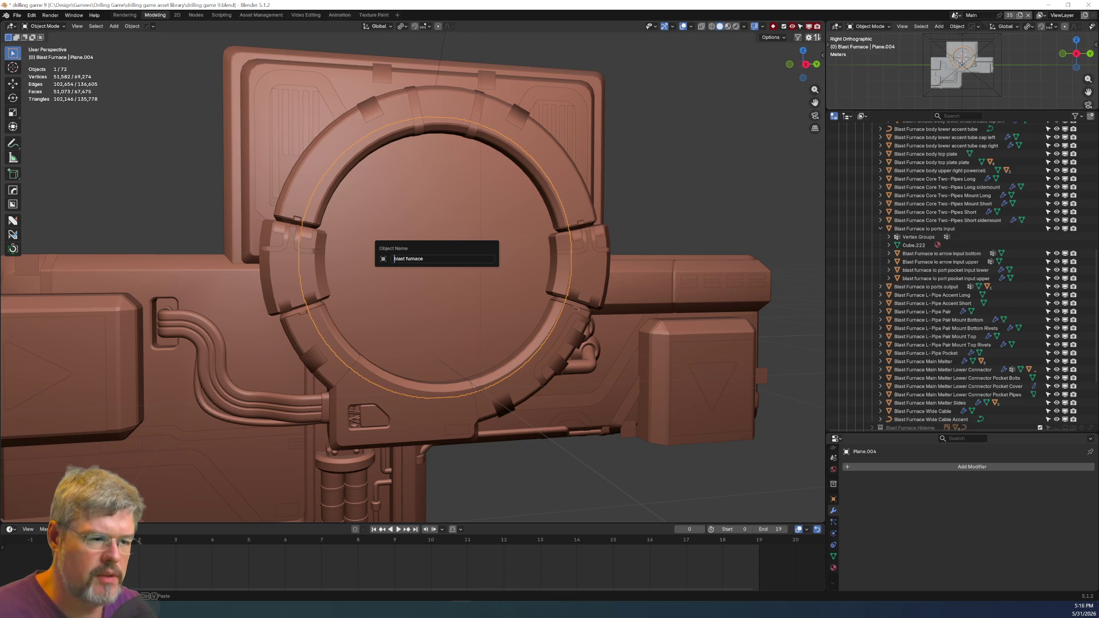
key(ctrl+a)
text(Bla)
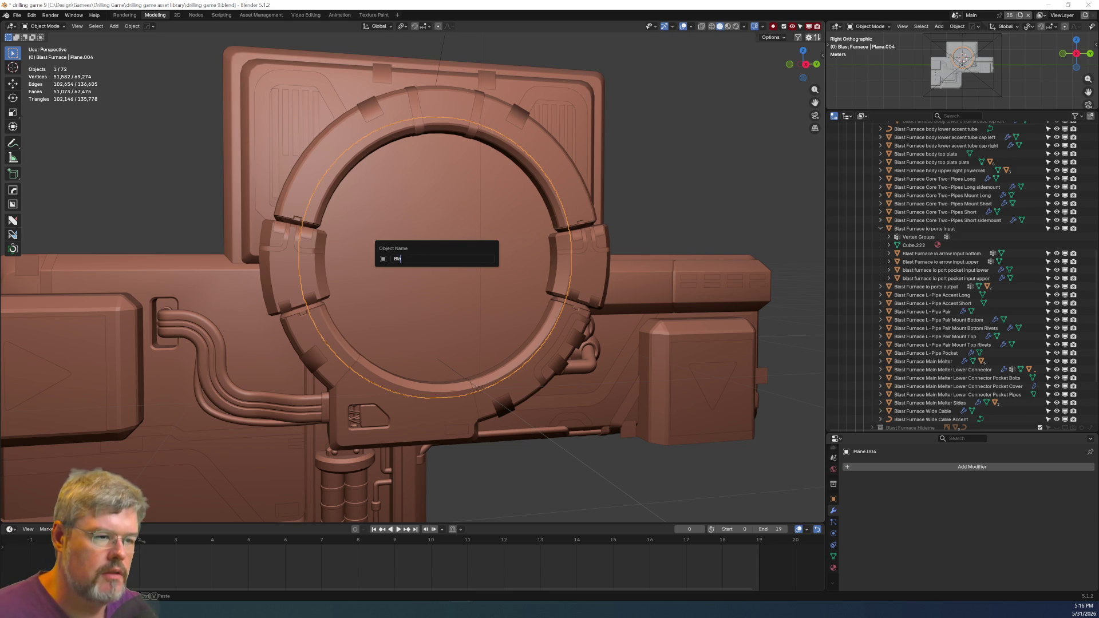
text(st Furnace -)
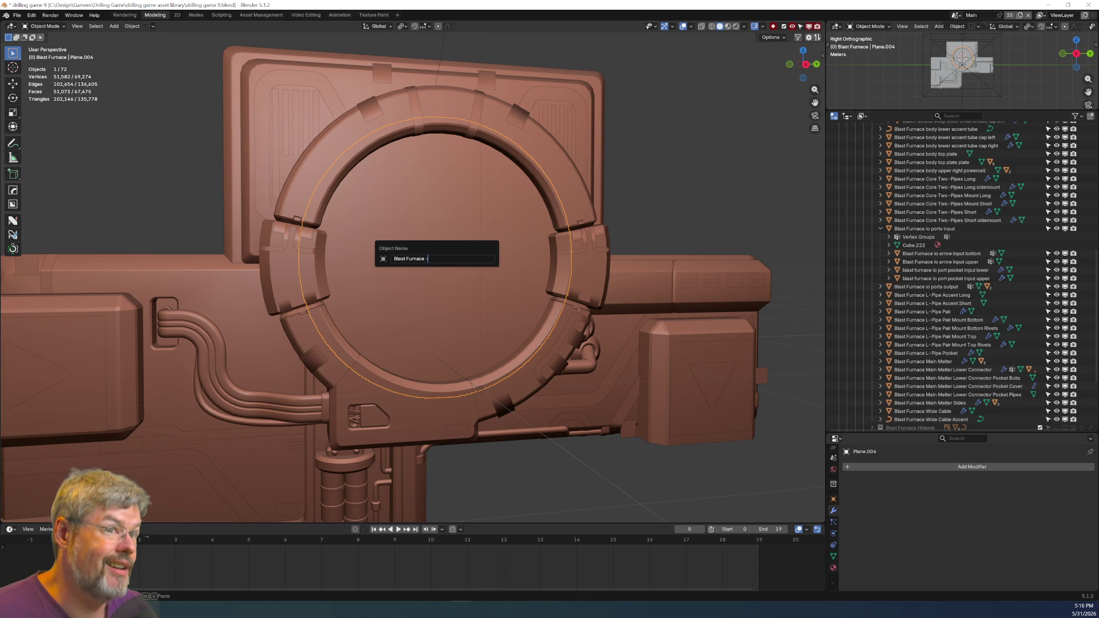
key(BackSpace)
text(CORE)
key(Return)
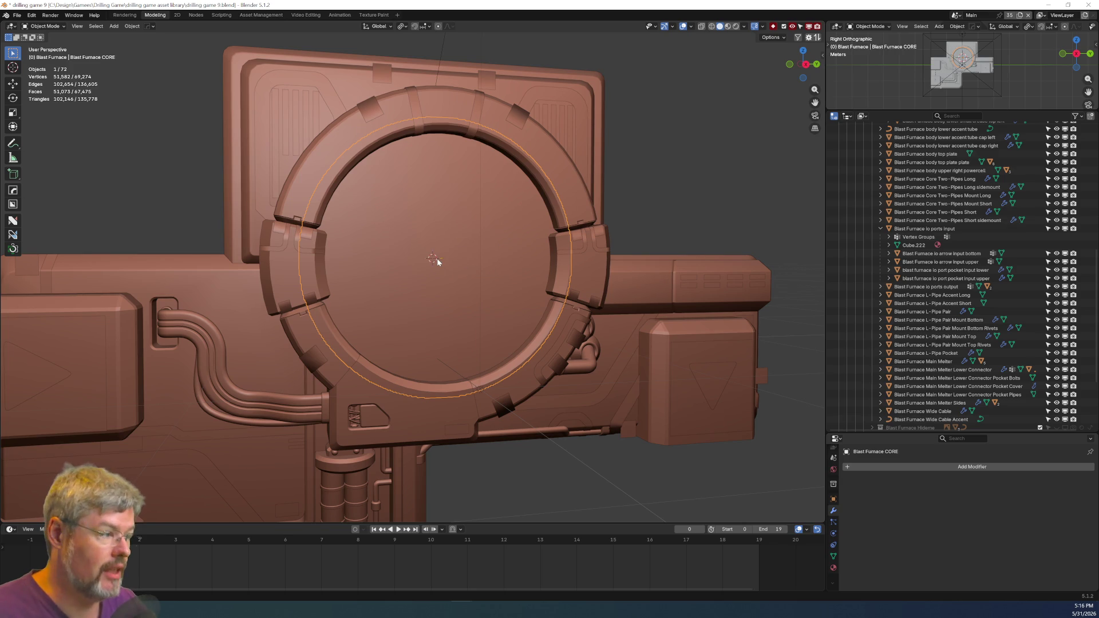
Collapse the Outliner entries and move Blast Furnace CORE into the Blast Furnace Model collection.
click(880, 228)
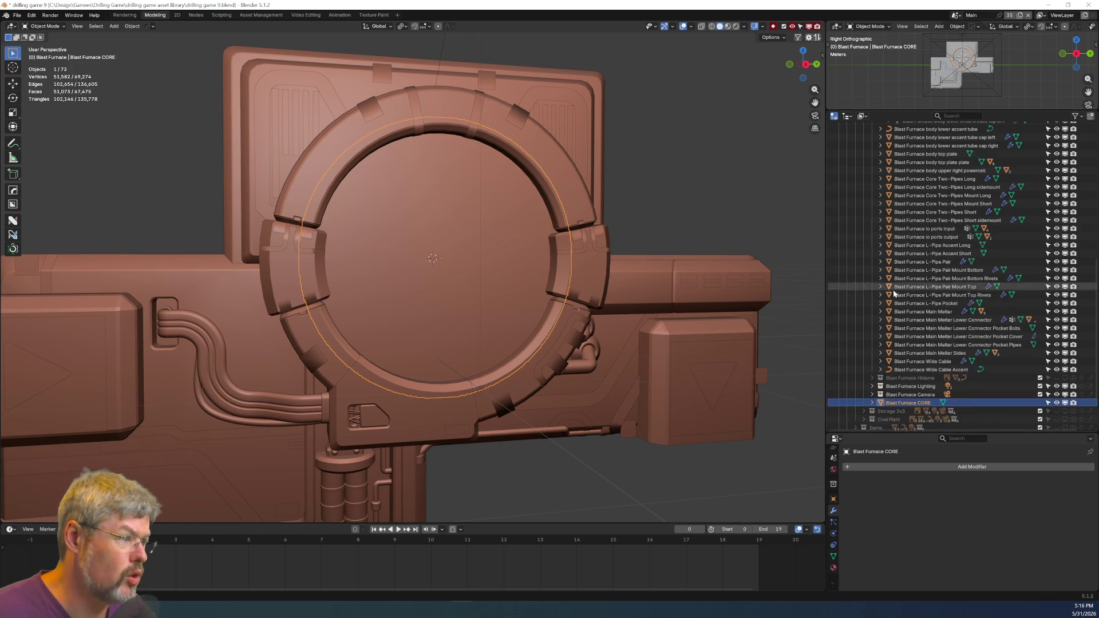
scroll(896, 296, up, 3)
scroll(897, 296, up, 3)
click(880, 210)
click(874, 203)
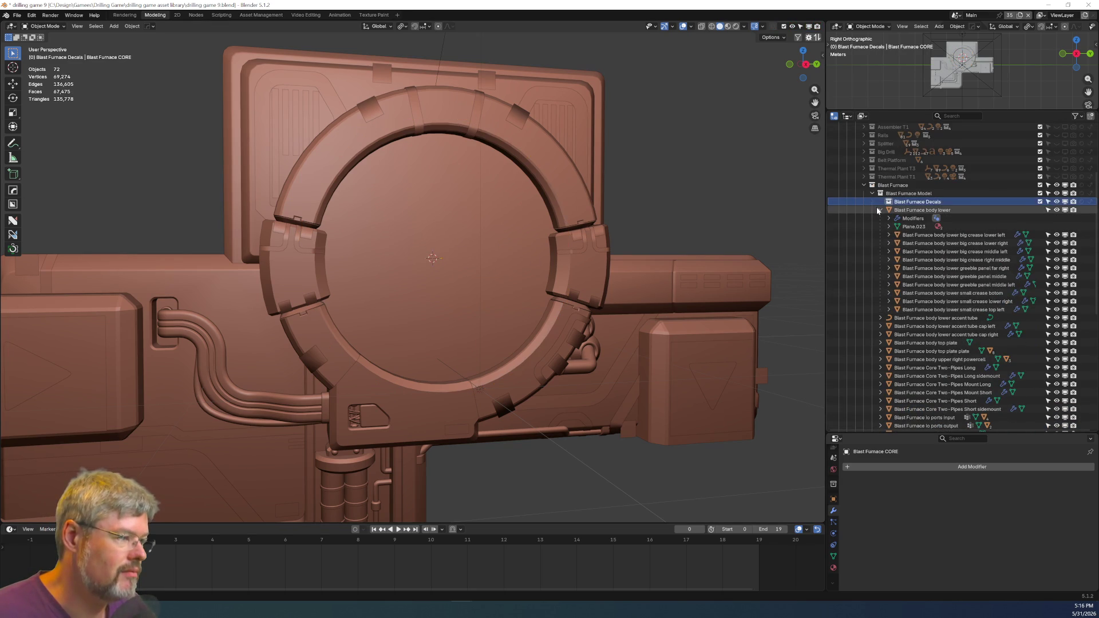
scroll(881, 229, down, 5)
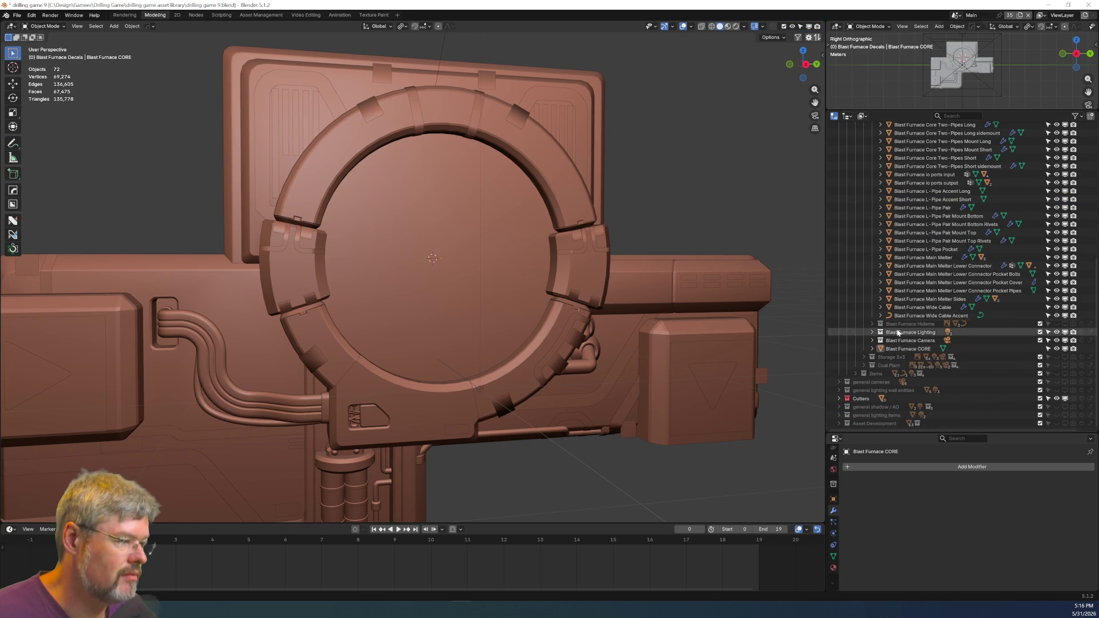
click(907, 350)
drag(939, 307, 938, 310)
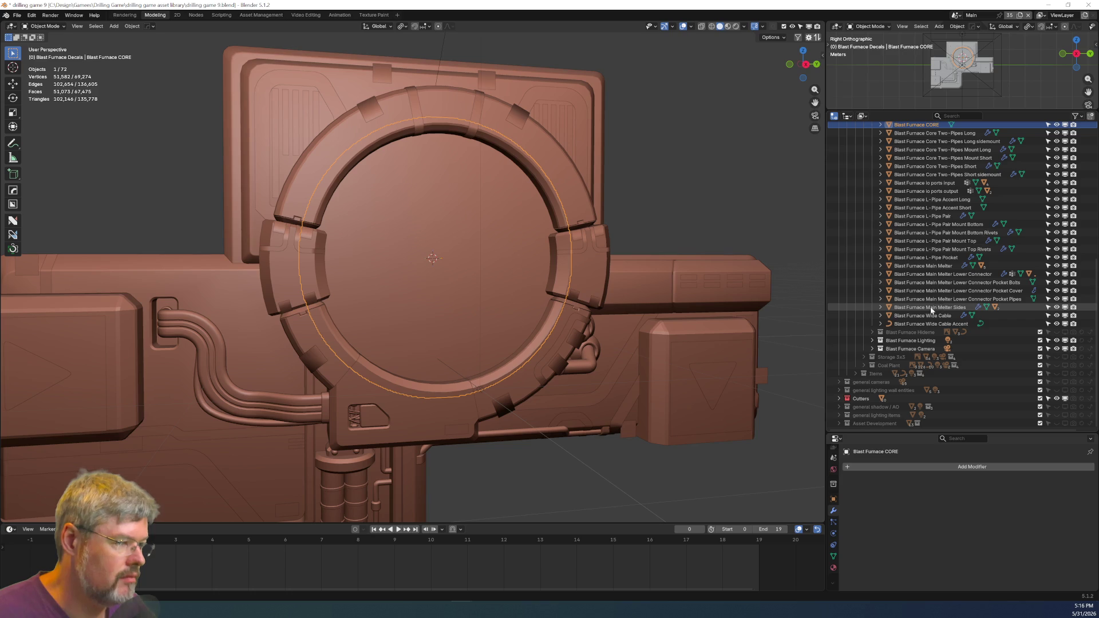
click(17, 15)
key(Escape)
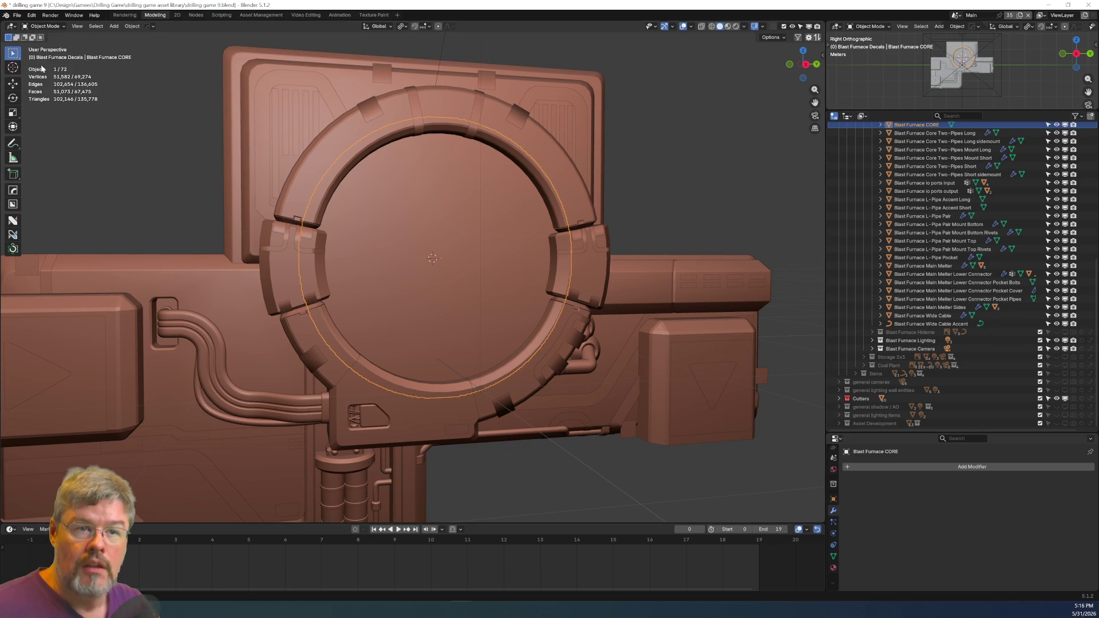
click(17, 15)
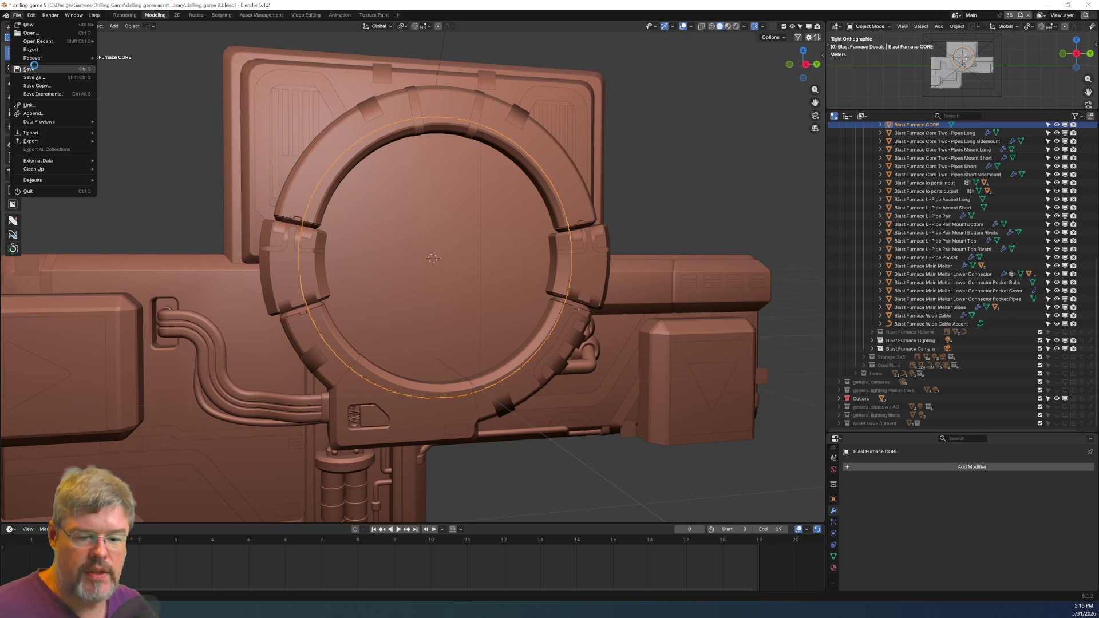
Save the file, switch to the Nodes workspace and browse the available materials.
click(34, 68)
click(194, 16)
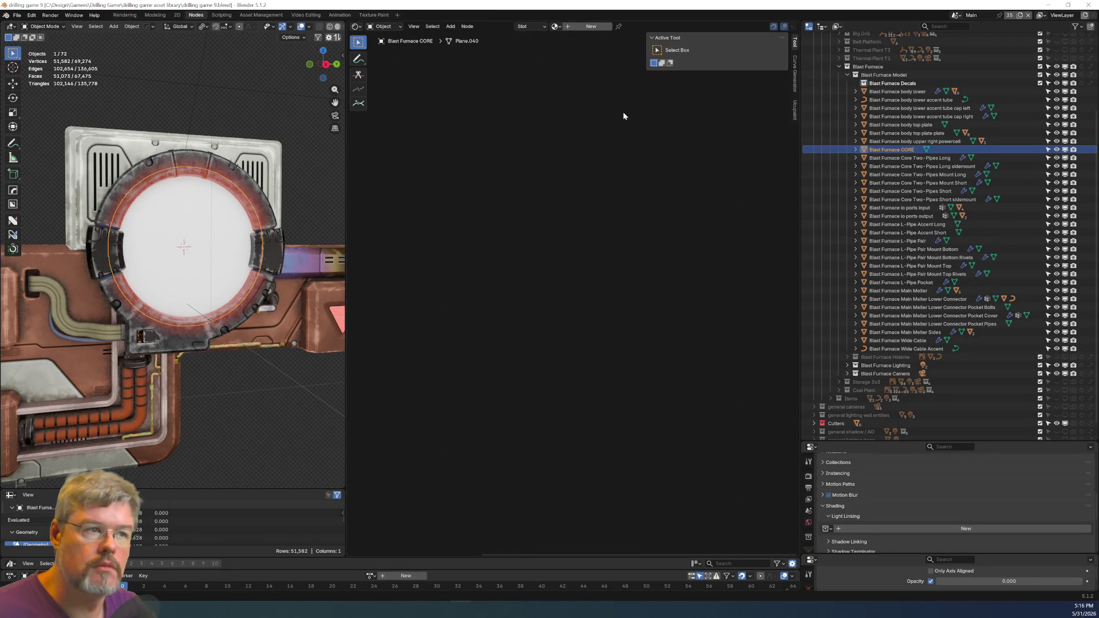
click(555, 26)
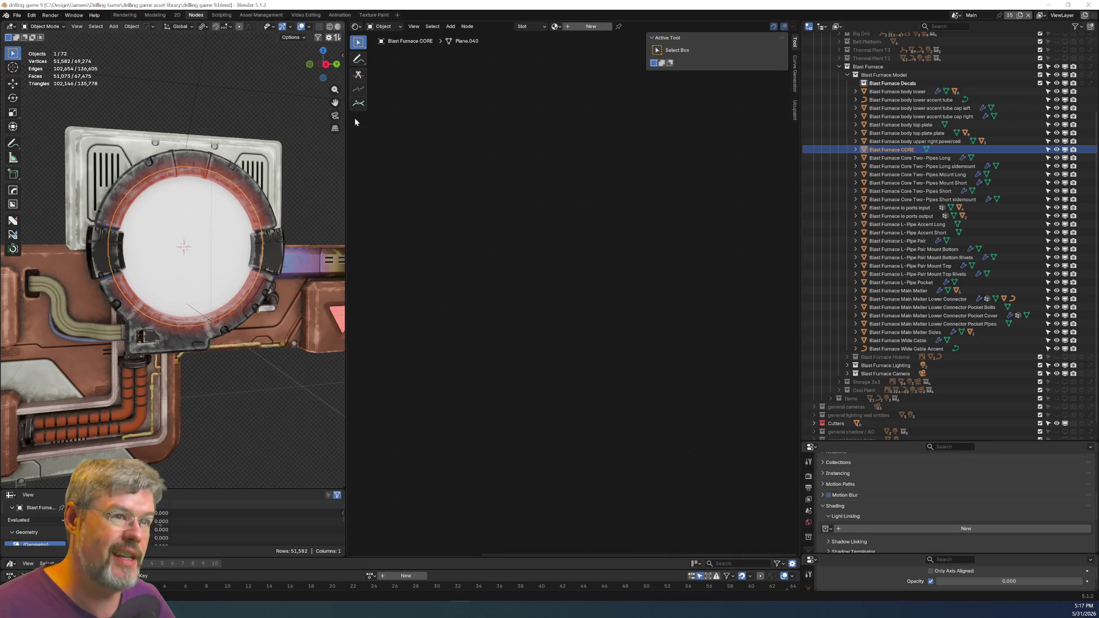
middle_drag(337, 27, 229, 26)
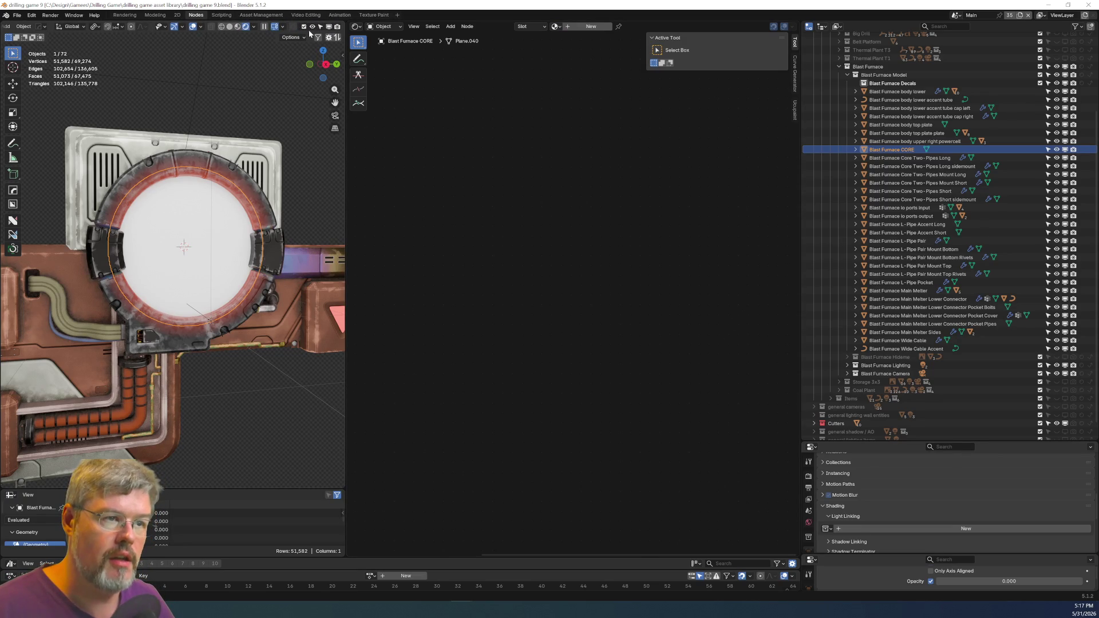
Switch to Solid shading, widen the node editor and enlarge the spreadsheet.
click(228, 27)
scroll(195, 269, up, 3)
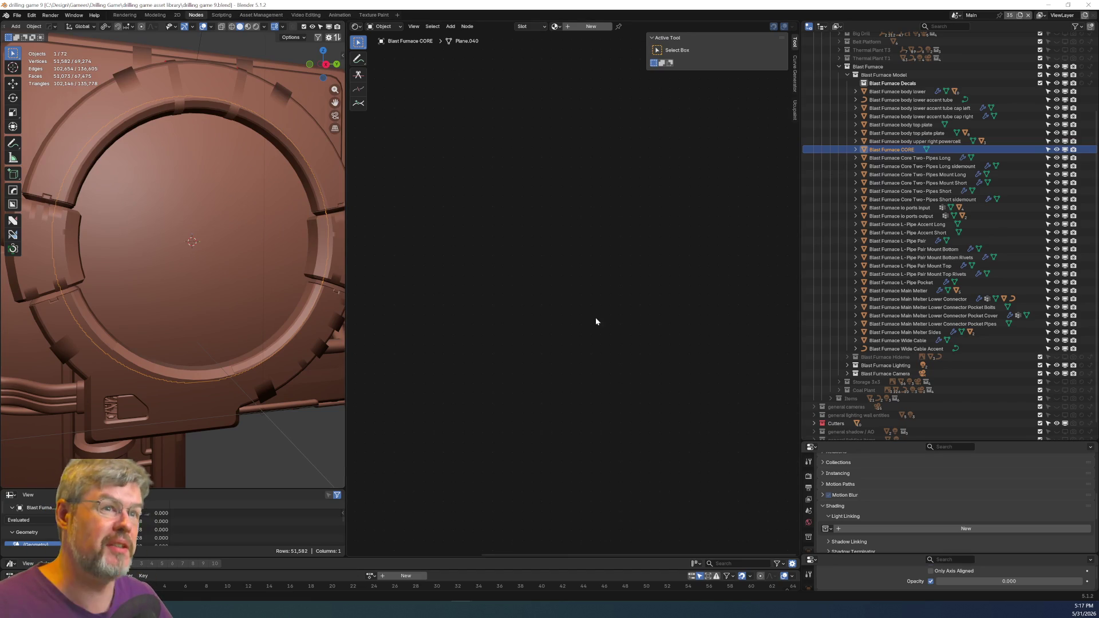
drag(800, 331, 970, 331)
drag(224, 487, 222, 277)
Isolate the CORE disc in a top view with the toolbar, overlays and gizmos hidden.
key(KP_Divide)
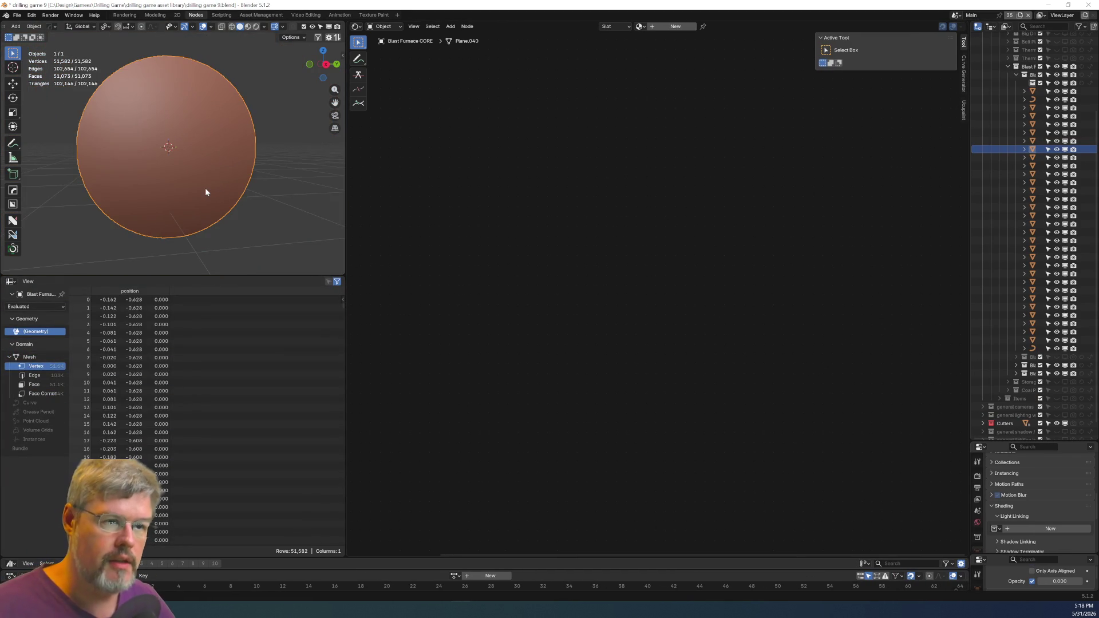
middle_drag(205, 188, 185, 177)
key(t)
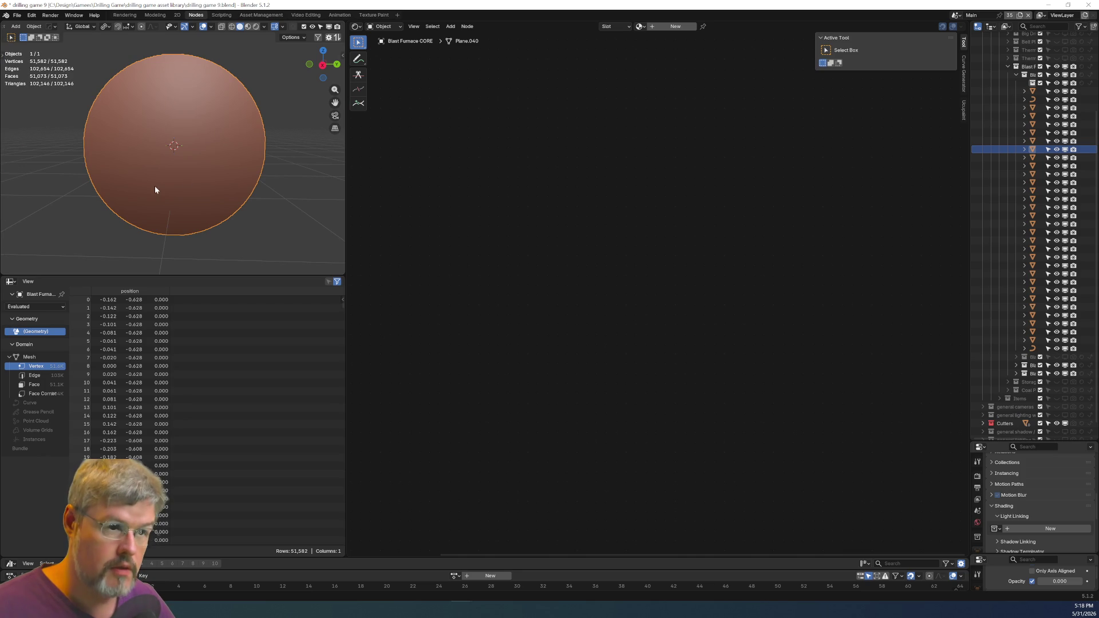
click(203, 26)
click(185, 27)
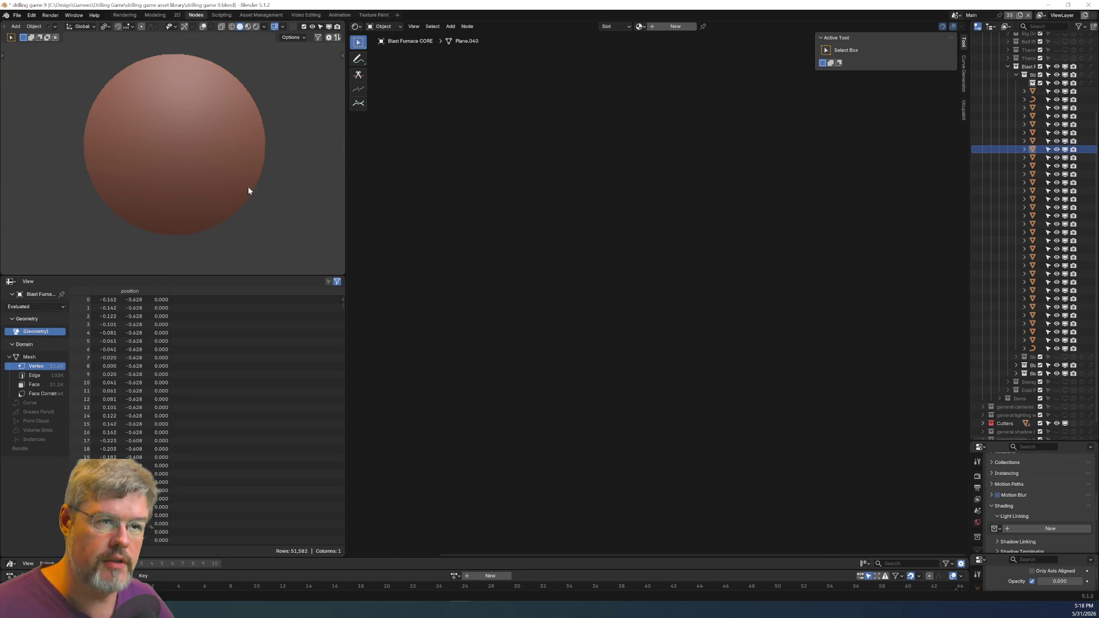
key(KP_7)
mouse_move(248, 198)
middle_down()
mouse_move(274, 201)
mouse_move(286, 171)
mouse_move(308, 179)
mouse_move(290, 197)
mouse_move(273, 193)
middle_up()
Save drilling game 9.blend and list the editor types for the header area.
click(17, 16)
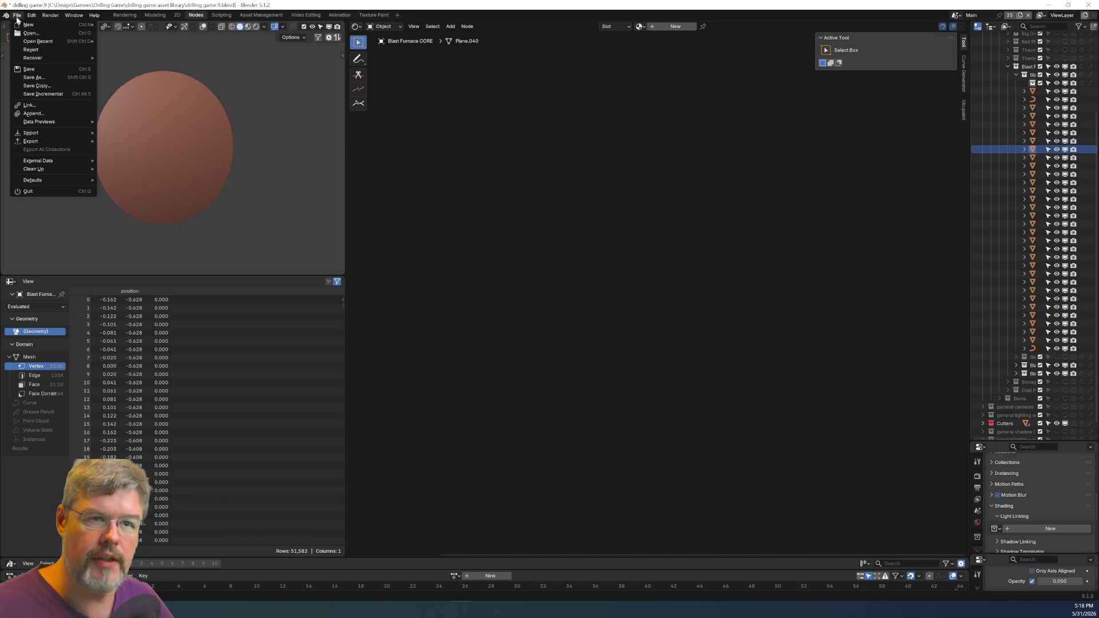
click(51, 71)
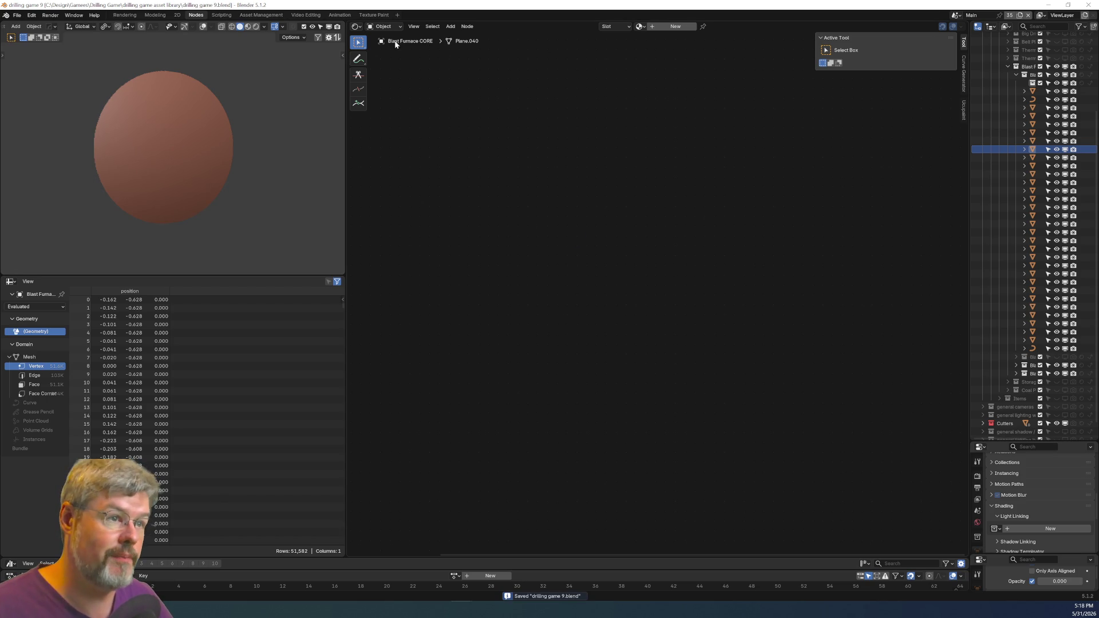
click(356, 27)
click(356, 27)
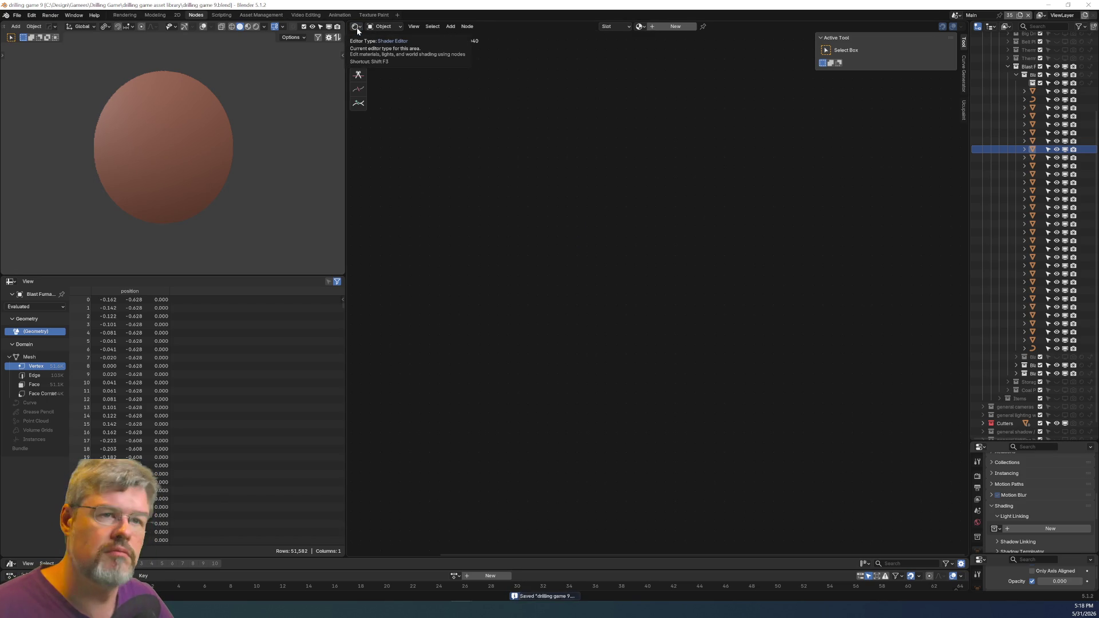
click(358, 30)
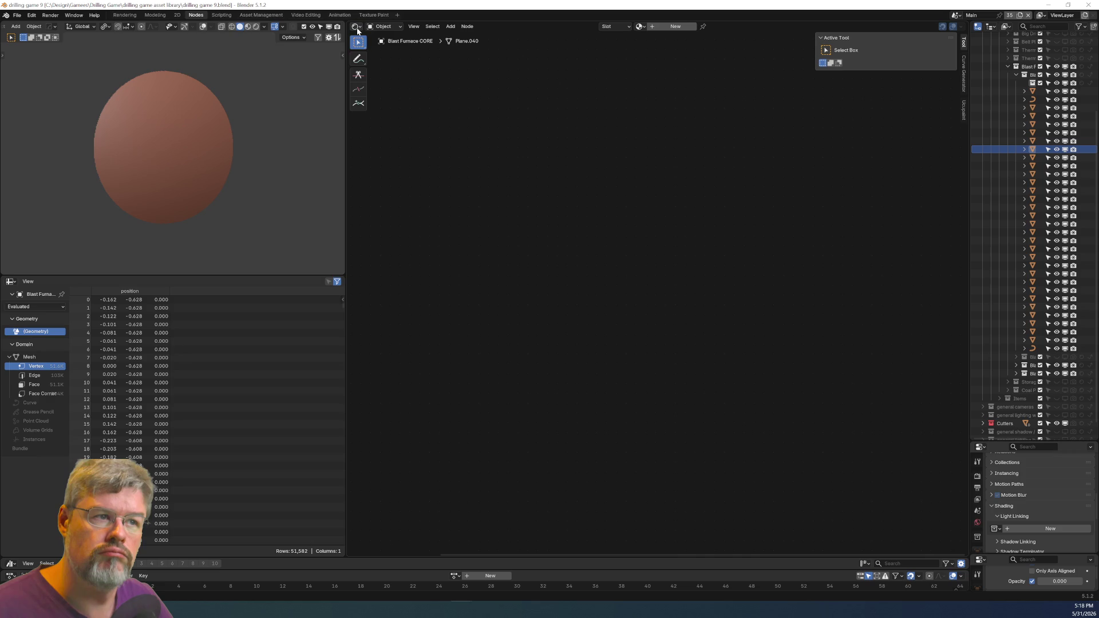
click(32, 15)
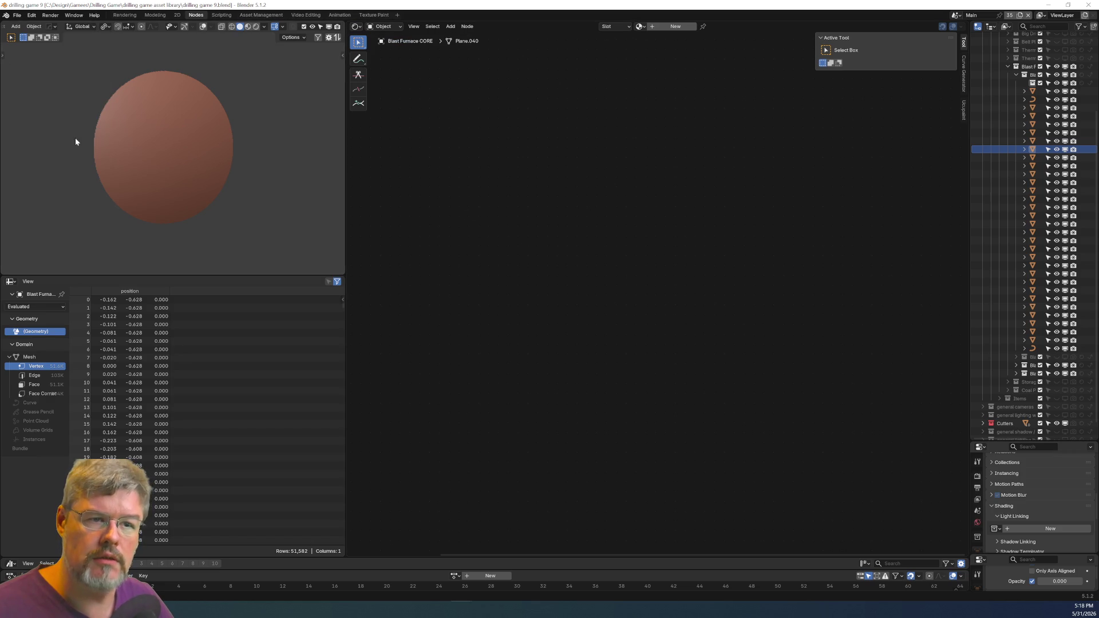
Open Preferences and bring up the Quick Switch add-on's settings by searching 'quick'.
click(31, 15)
click(66, 130)
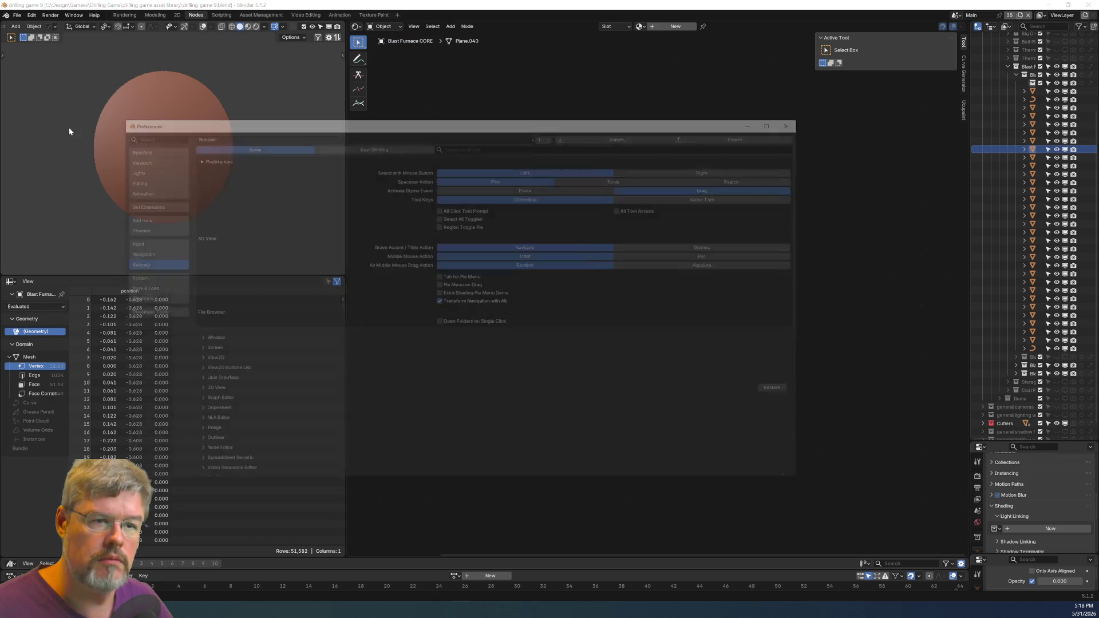
click(140, 220)
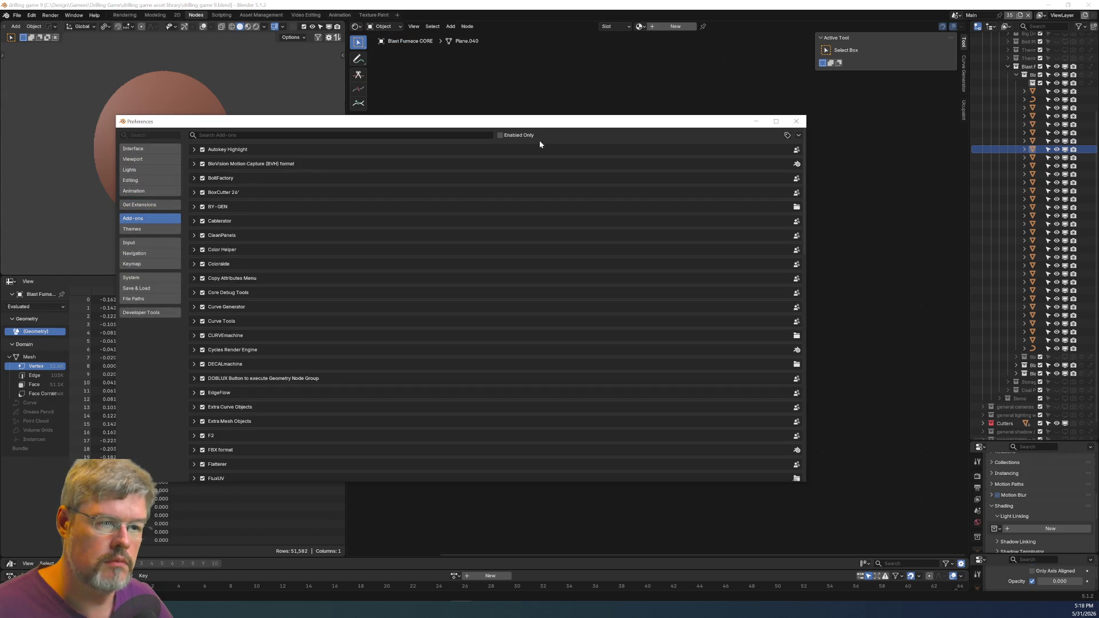
click(406, 135)
text(quick)
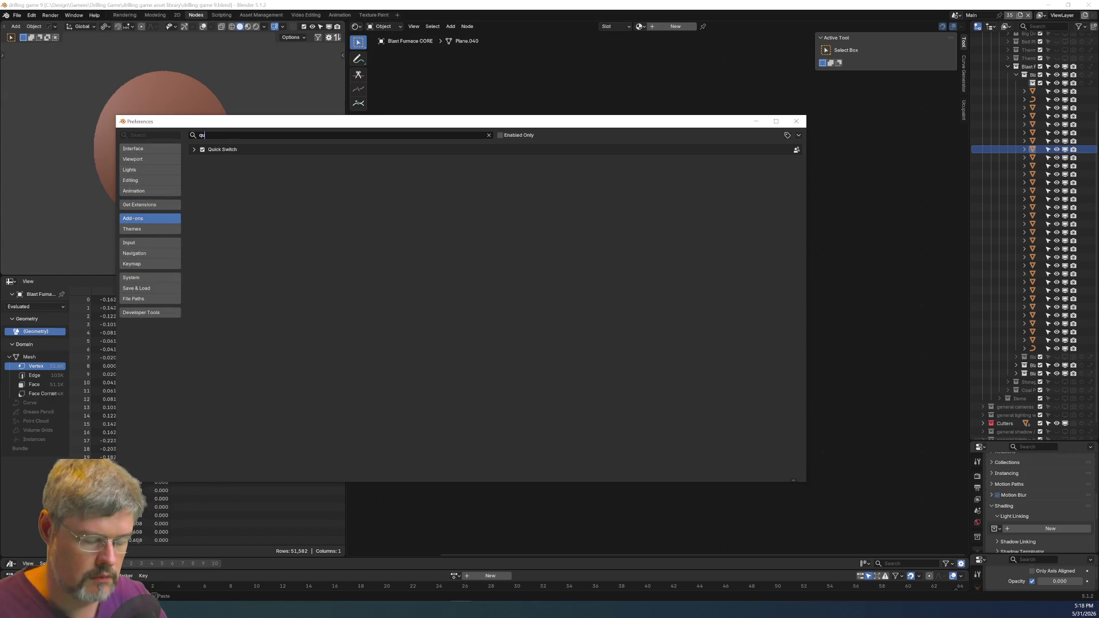
click(192, 148)
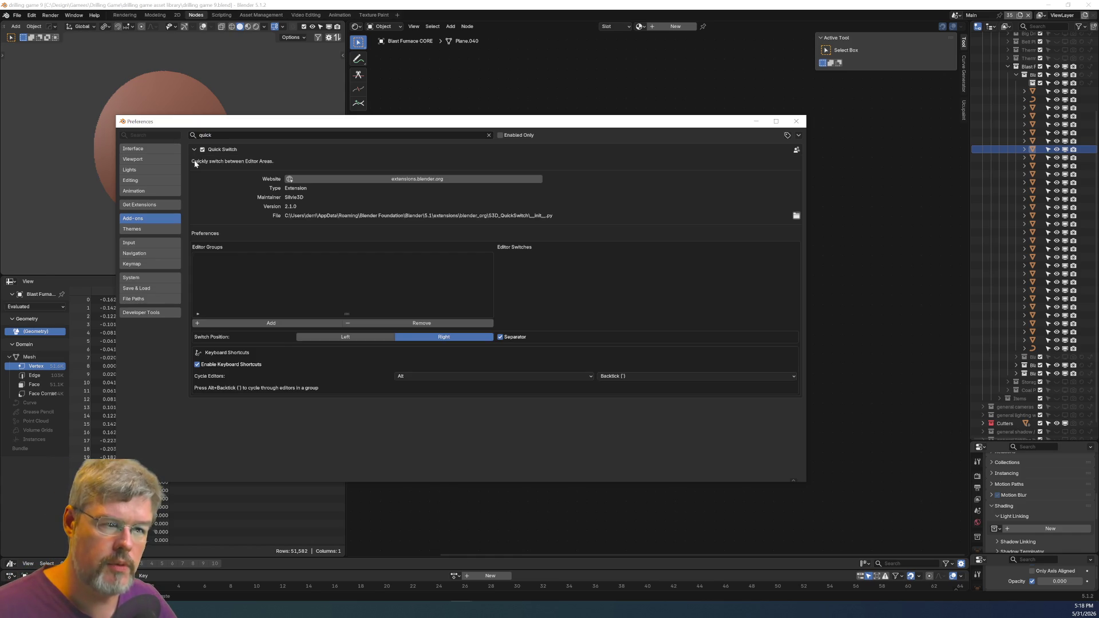
Add a Nodes group with Shader Editor, Compositor and Geometry Node Editor switches.
click(263, 324)
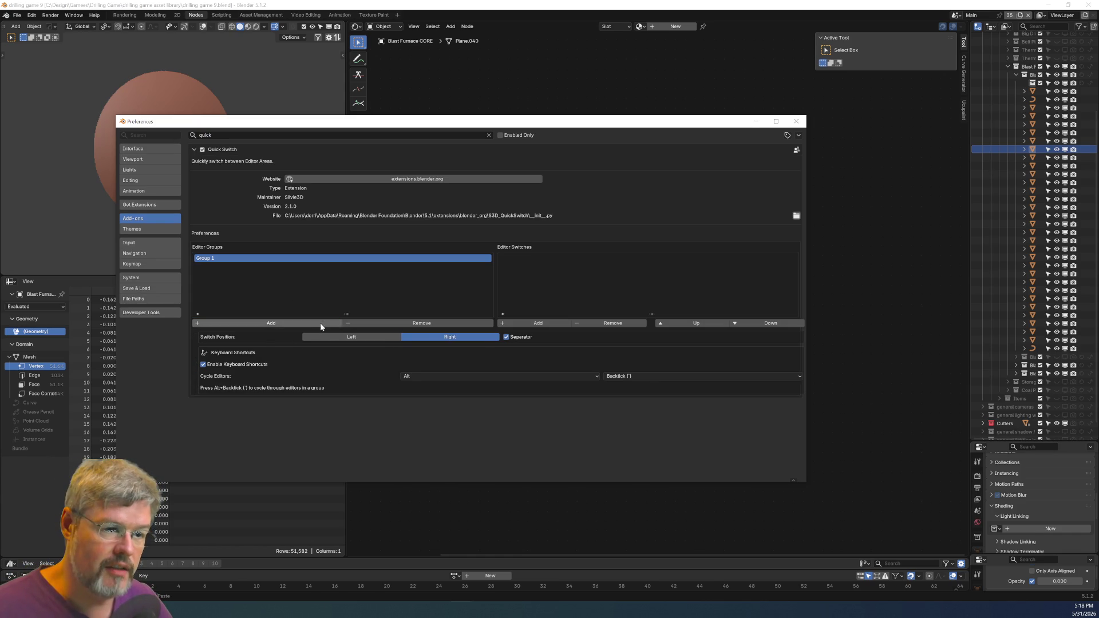
double_click(218, 262)
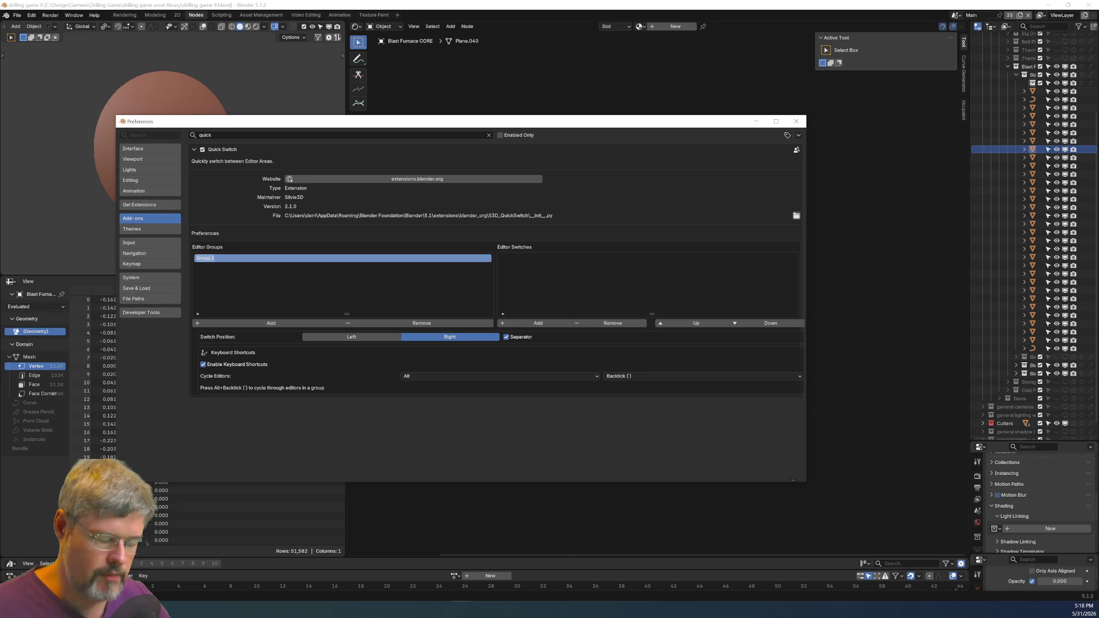
text(nod)
text(des)
key(Return)
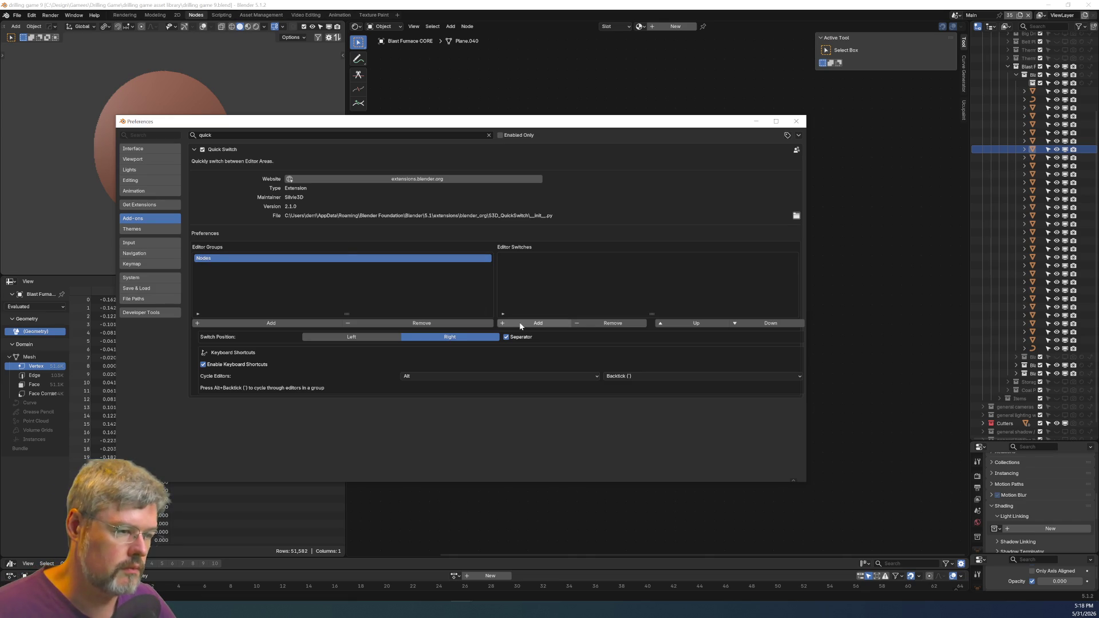
click(520, 324)
click(526, 324)
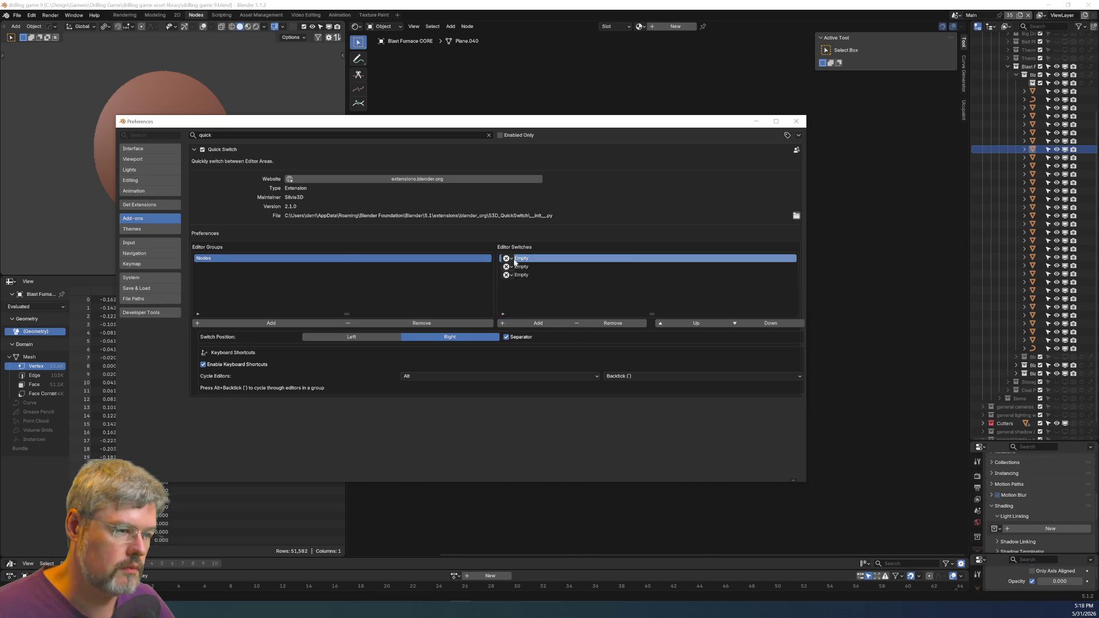
click(508, 258)
click(529, 315)
click(508, 267)
click(526, 332)
click(537, 322)
click(508, 275)
click(538, 359)
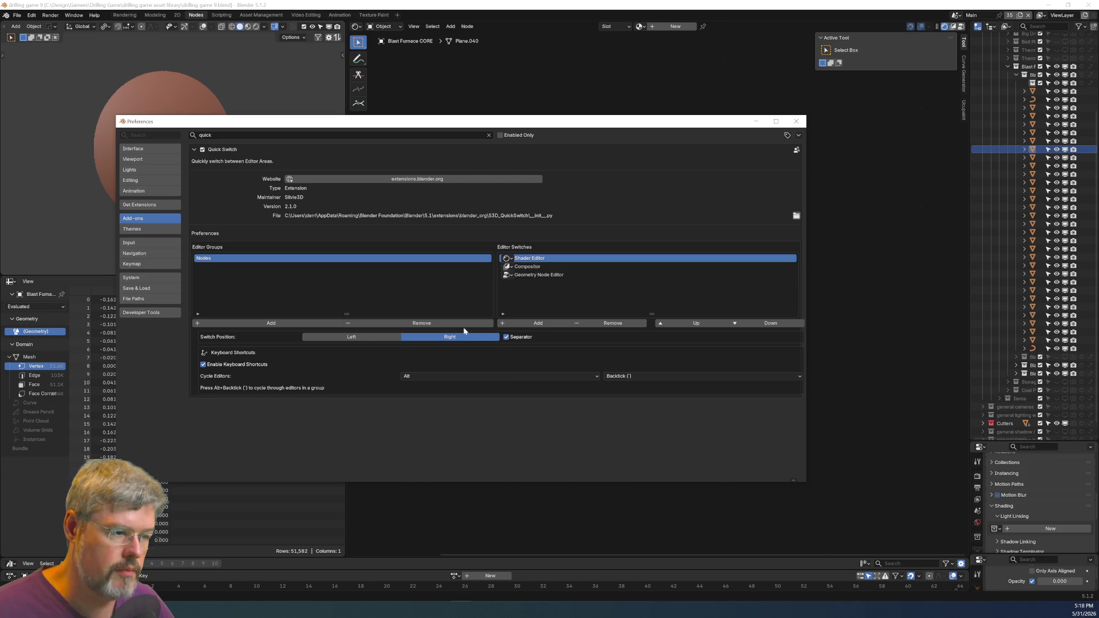
Add a Timeline group with four empty editor slots.
click(255, 324)
double_click(216, 266)
text(Tim)
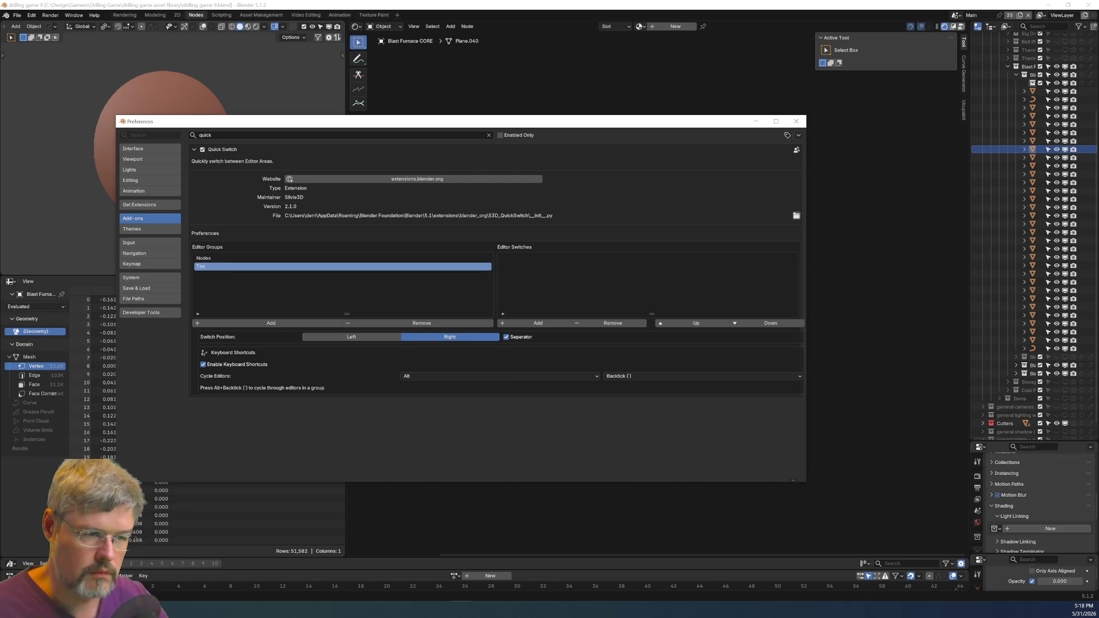
text(eline)
key(Return)
click(516, 324)
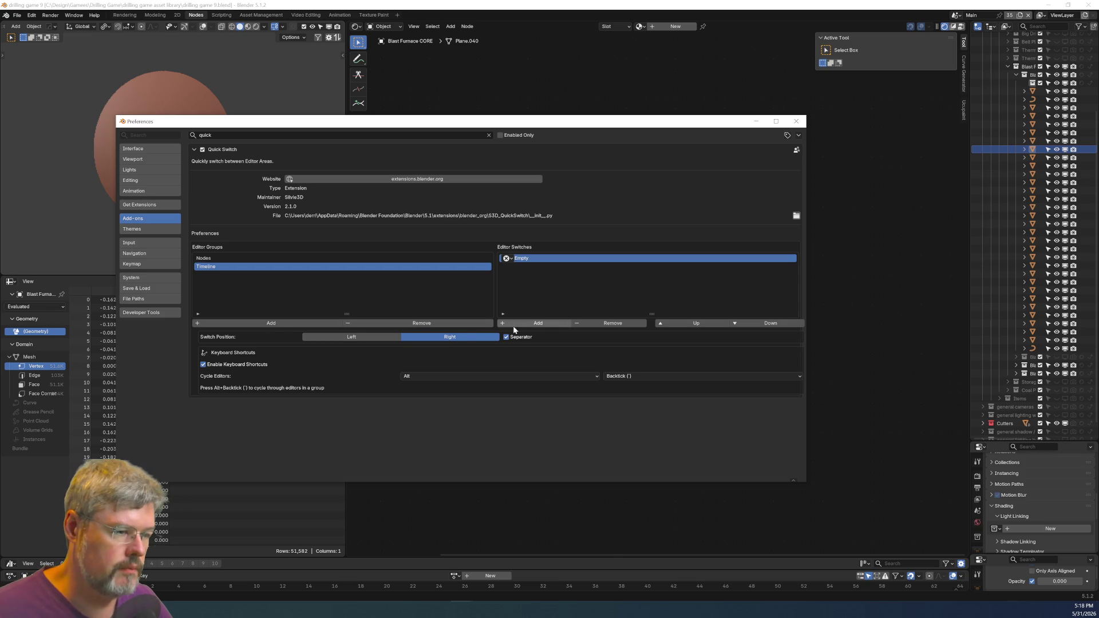
click(547, 325)
click(547, 325)
click(546, 326)
Set the Timeline group's slots to Dope Sheet, Graph Editor, Timeline and NLA Editor.
click(513, 259)
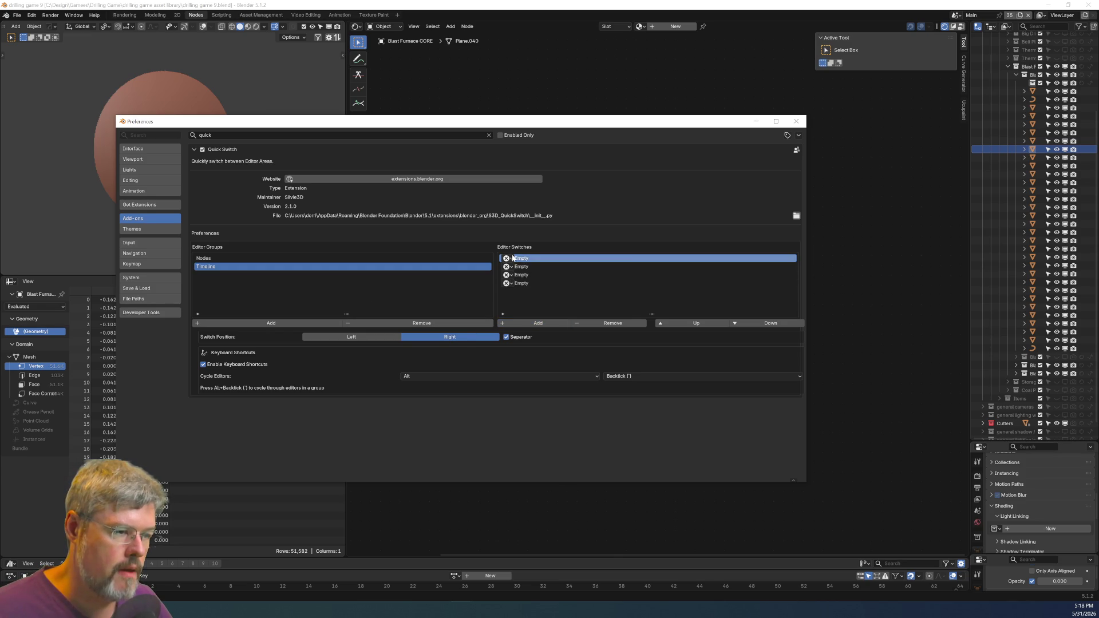
click(512, 259)
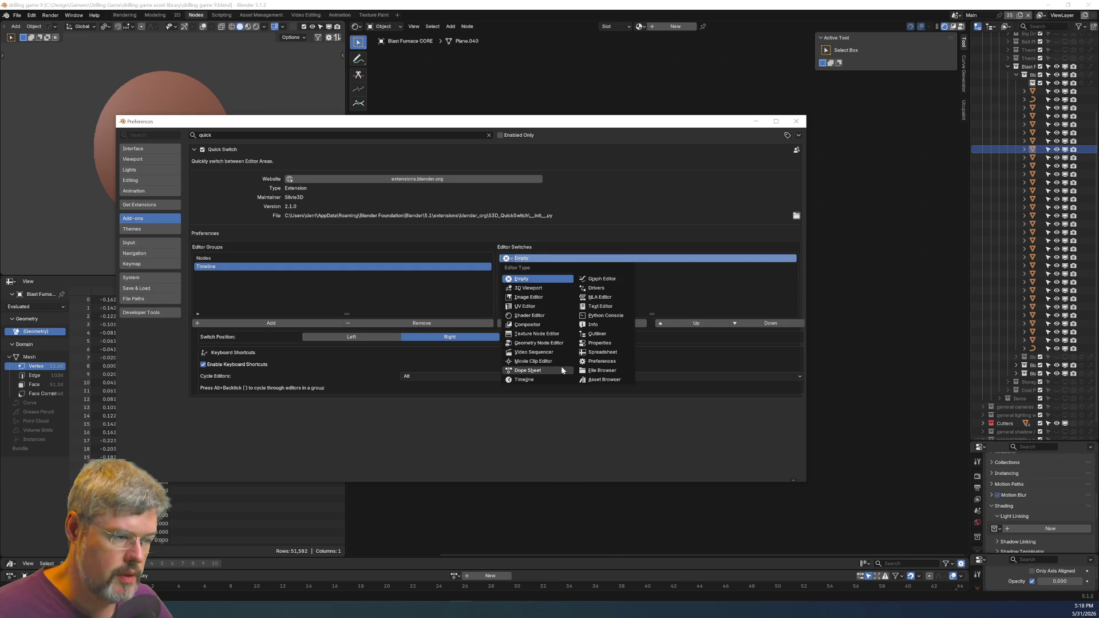
click(553, 371)
click(507, 267)
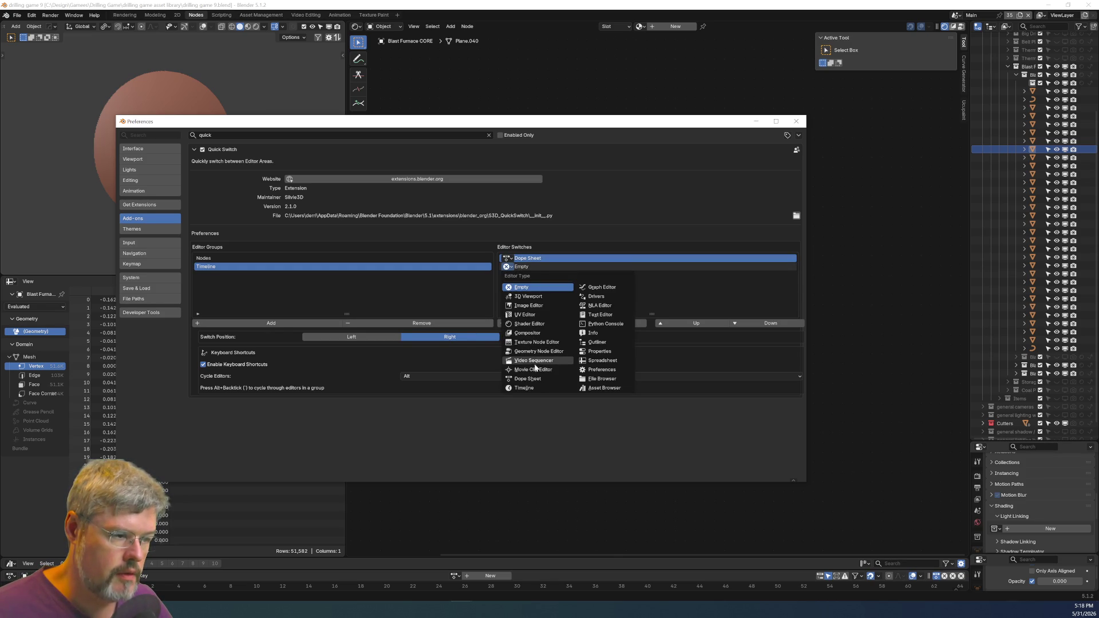
click(530, 389)
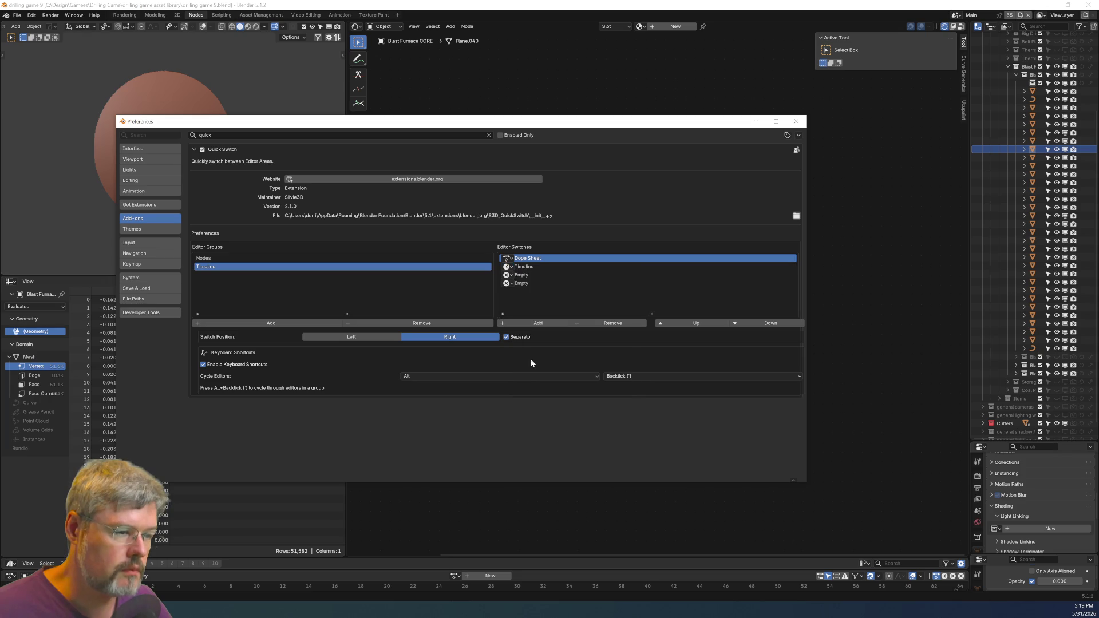
click(507, 267)
click(601, 290)
click(507, 275)
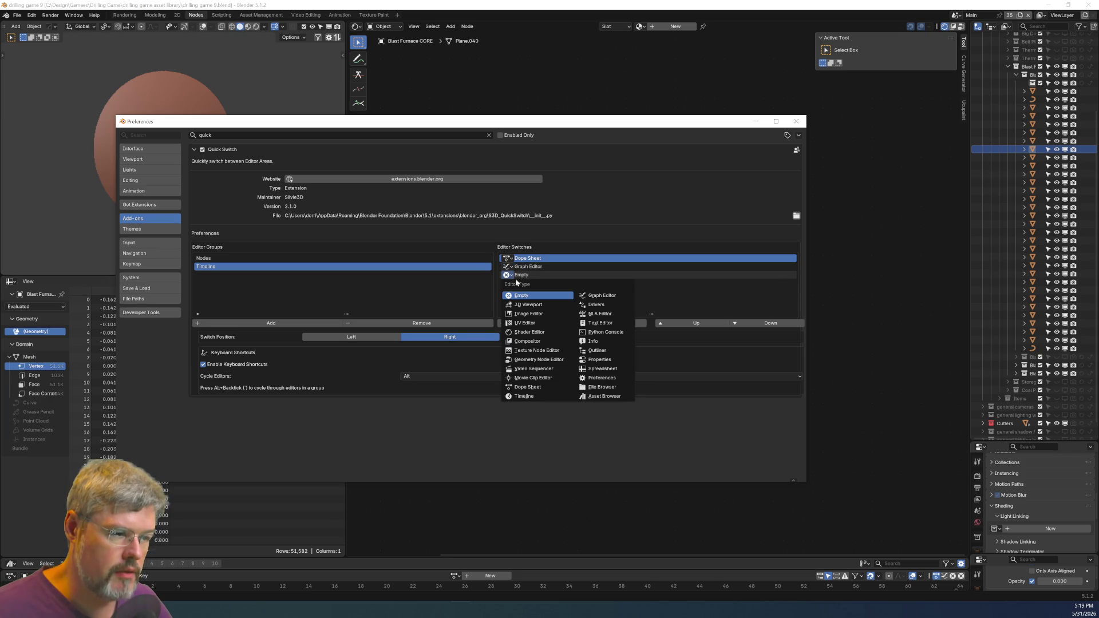
click(544, 395)
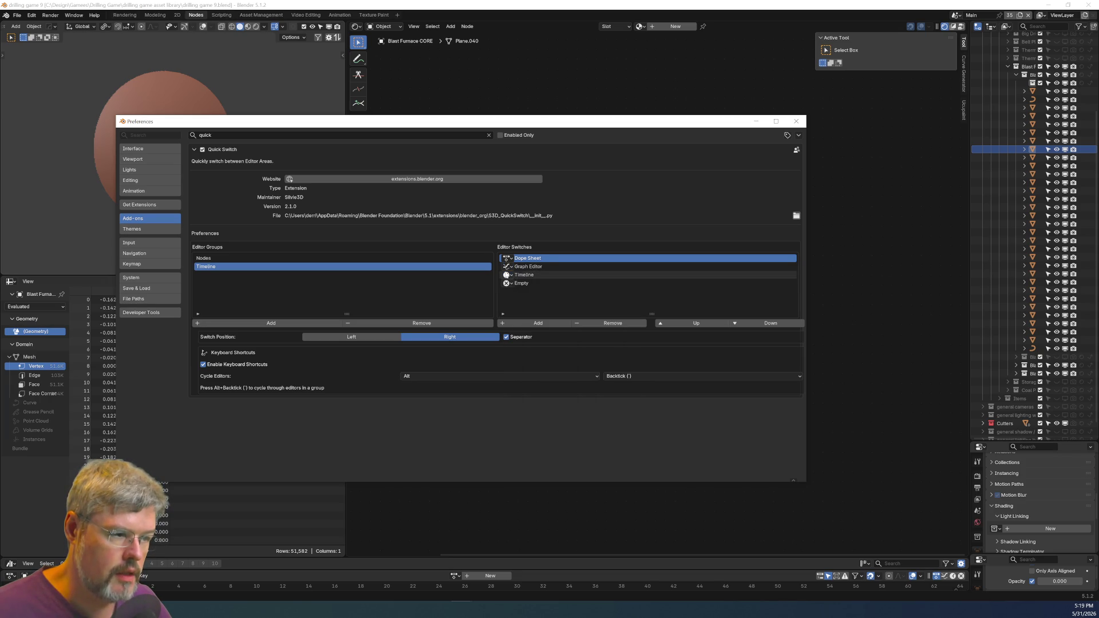
click(507, 283)
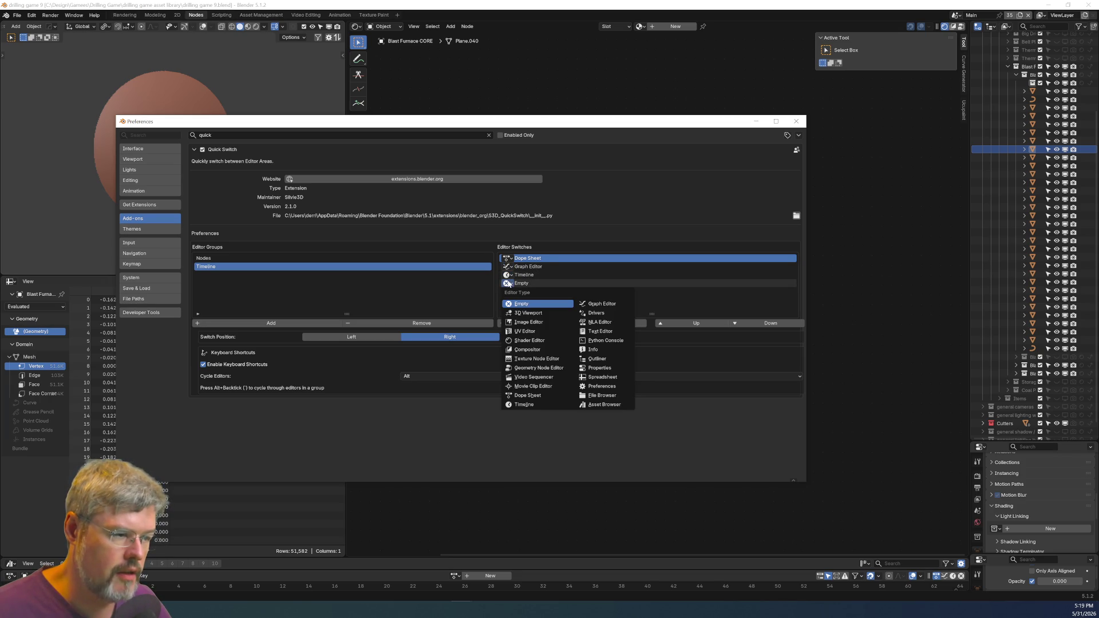
click(611, 324)
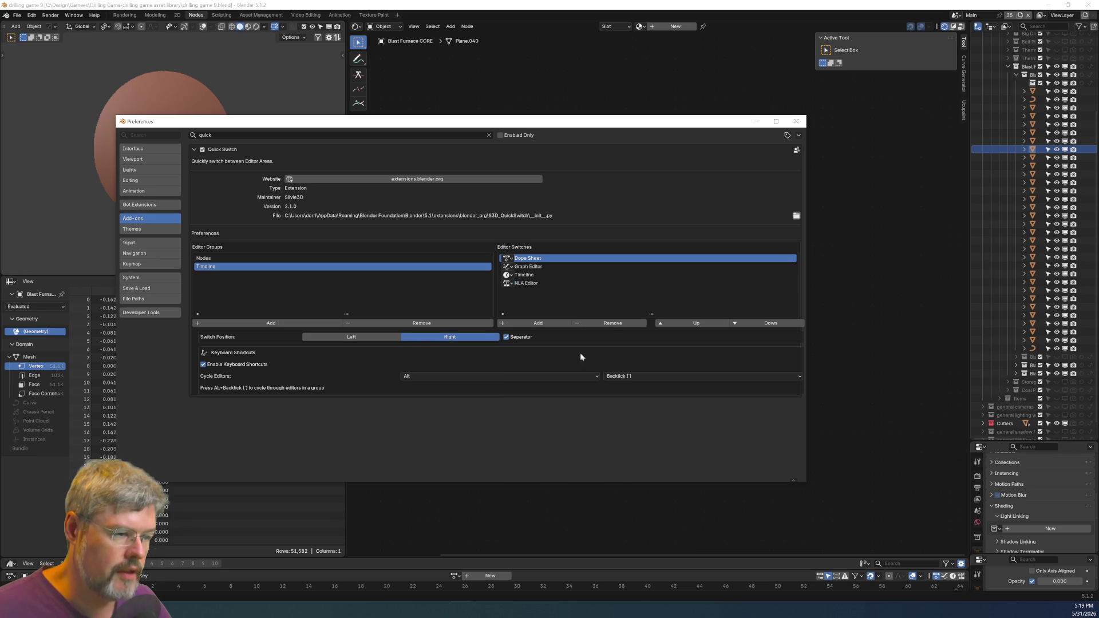
Add a 2D group with Image Editor and UV Editor switches, then close Preferences.
click(240, 323)
double_click(206, 275)
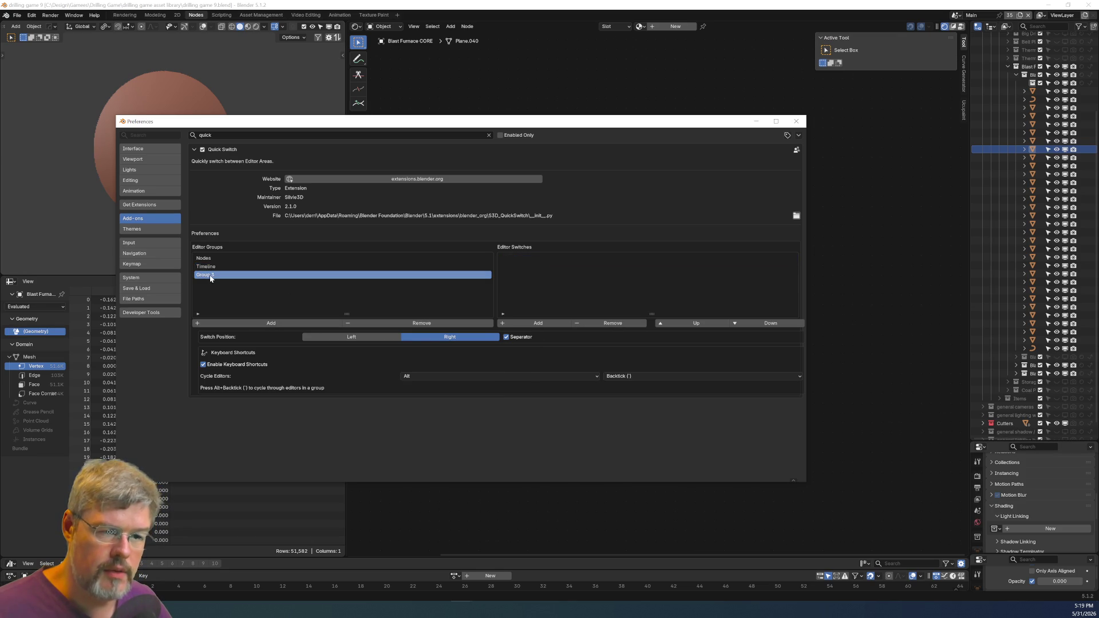
text(2D)
key(Return)
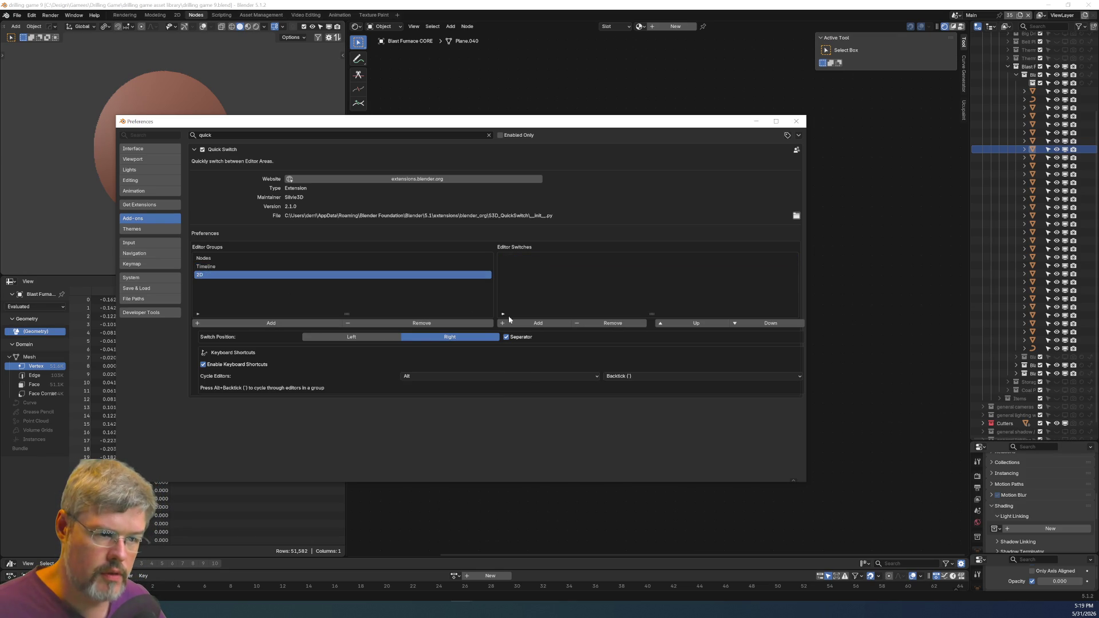
click(532, 323)
click(533, 323)
click(506, 258)
click(527, 303)
click(506, 267)
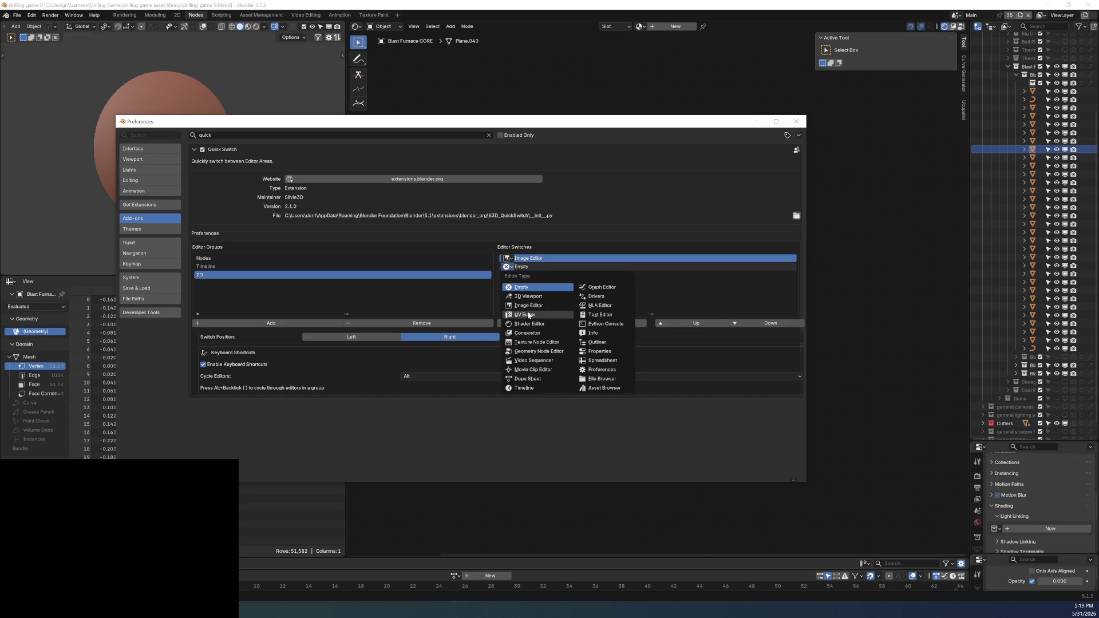
click(522, 311)
click(796, 121)
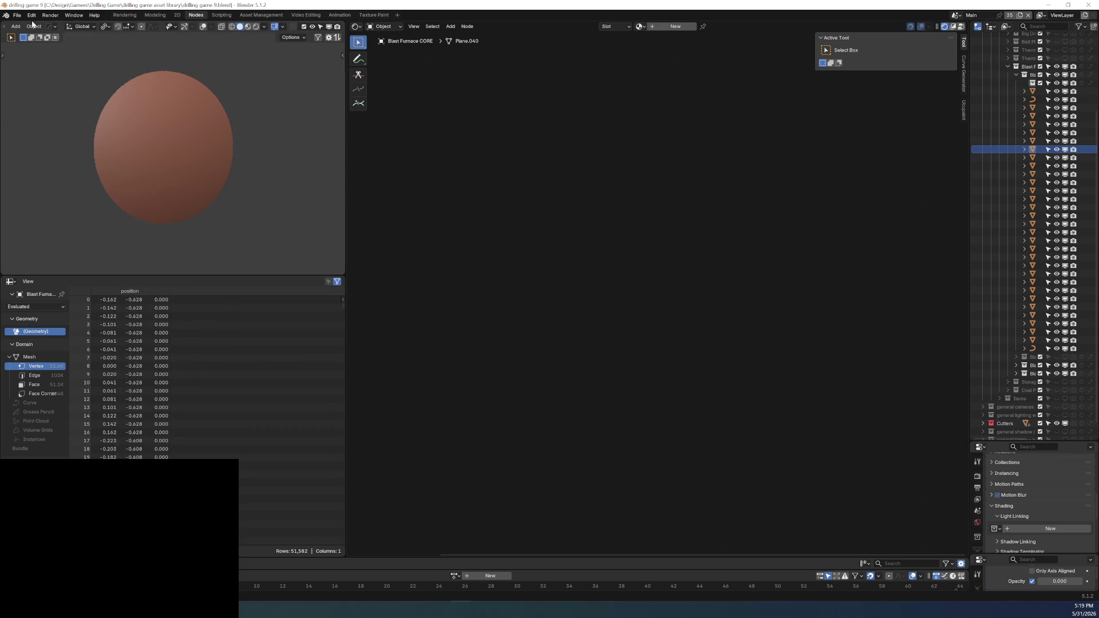
Reopen Preferences to review the Nodes group's editors, then close it.
click(27, 15)
click(53, 131)
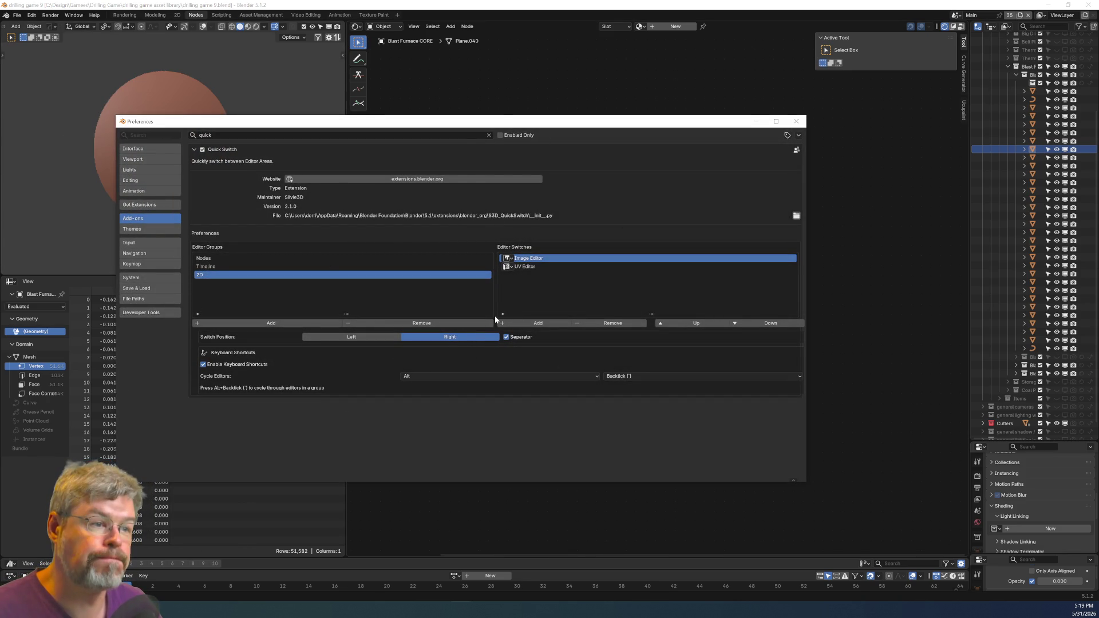
click(259, 258)
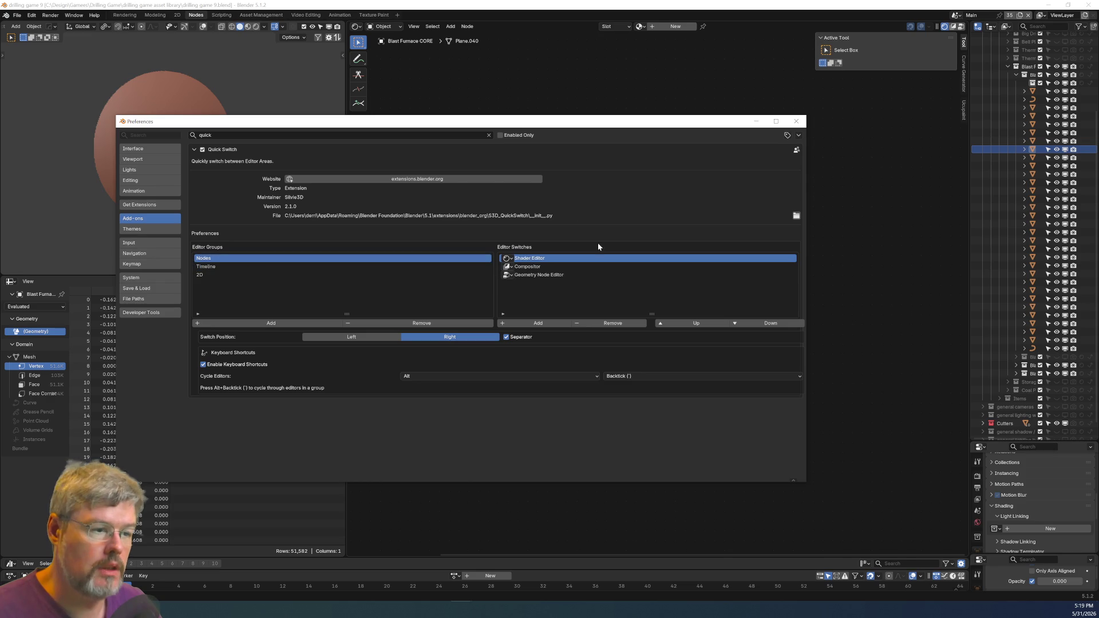
click(456, 102)
Cycle the area through Compositor, Texture Node and Shader editors, ending on Geometry Node Editor.
click(357, 27)
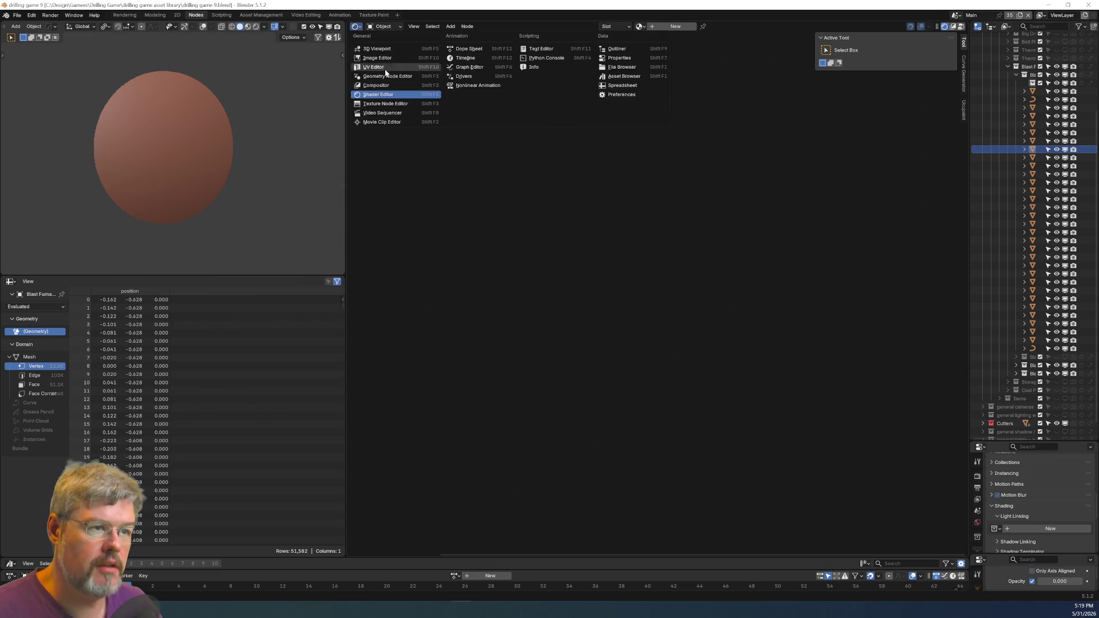
click(376, 86)
click(357, 29)
click(377, 103)
click(357, 27)
click(381, 95)
click(355, 26)
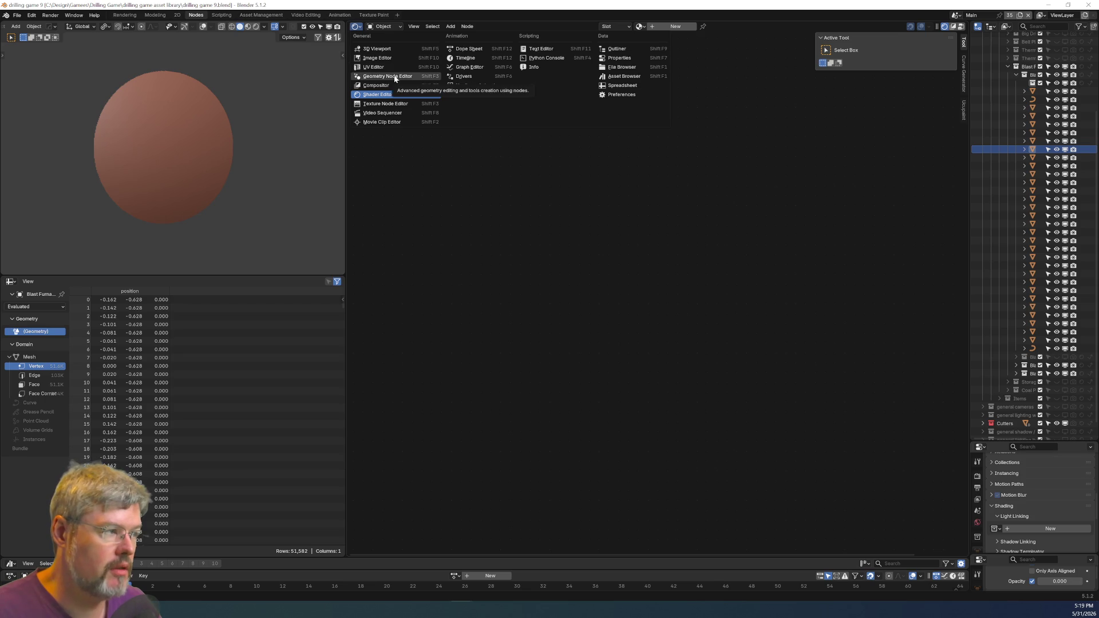
click(389, 76)
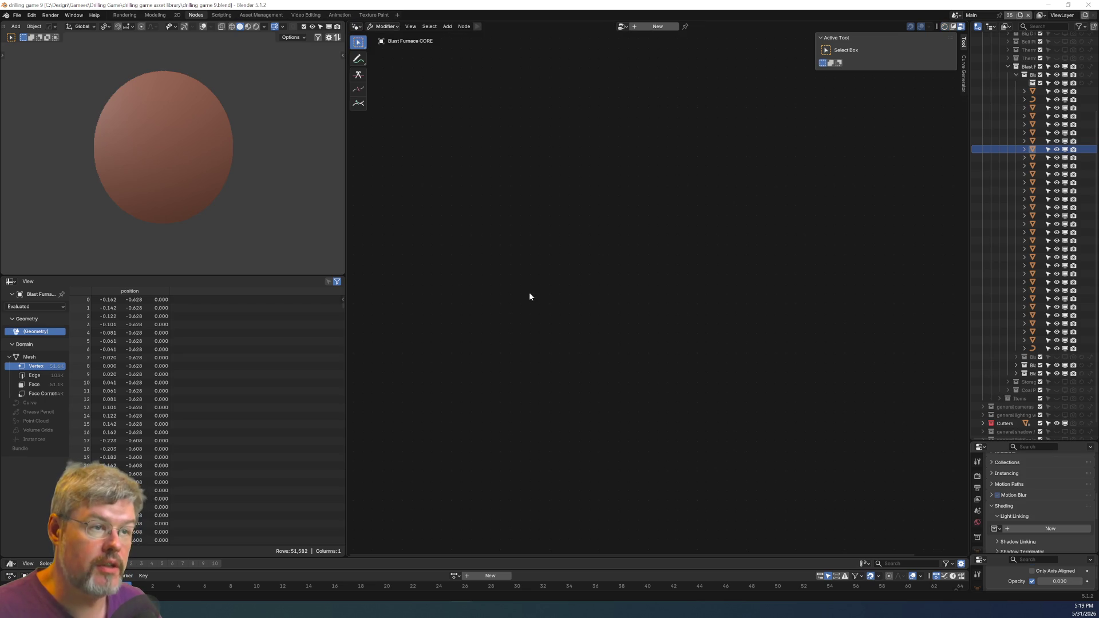
Create a new geometry node tree, hide the sidebar, widen the node area, and save.
click(656, 26)
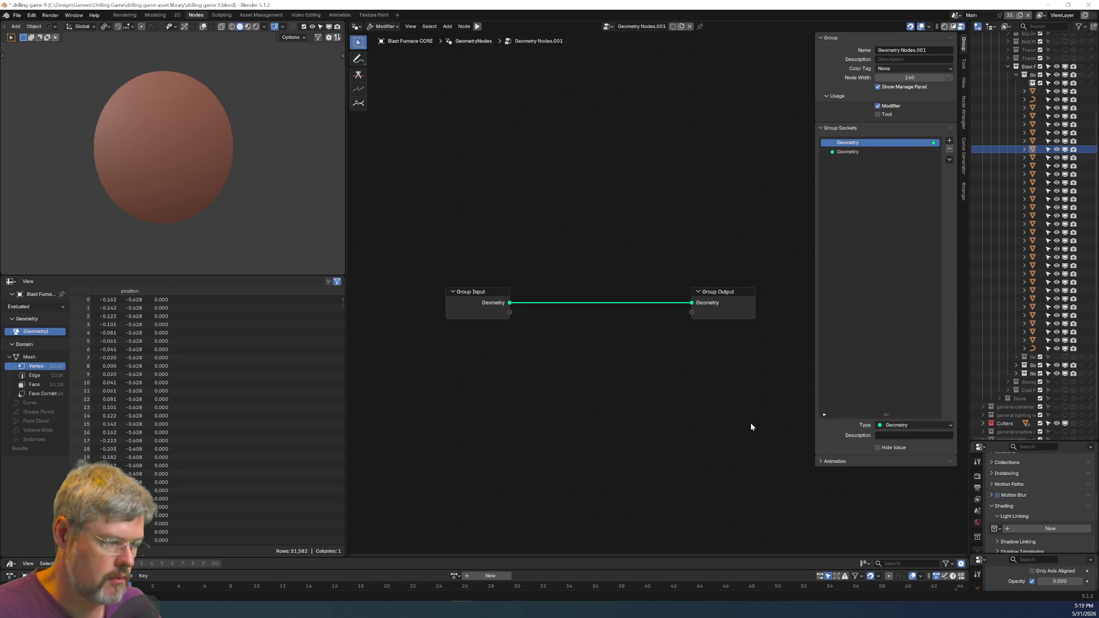
key(n)
drag(344, 224, 201, 226)
click(17, 15)
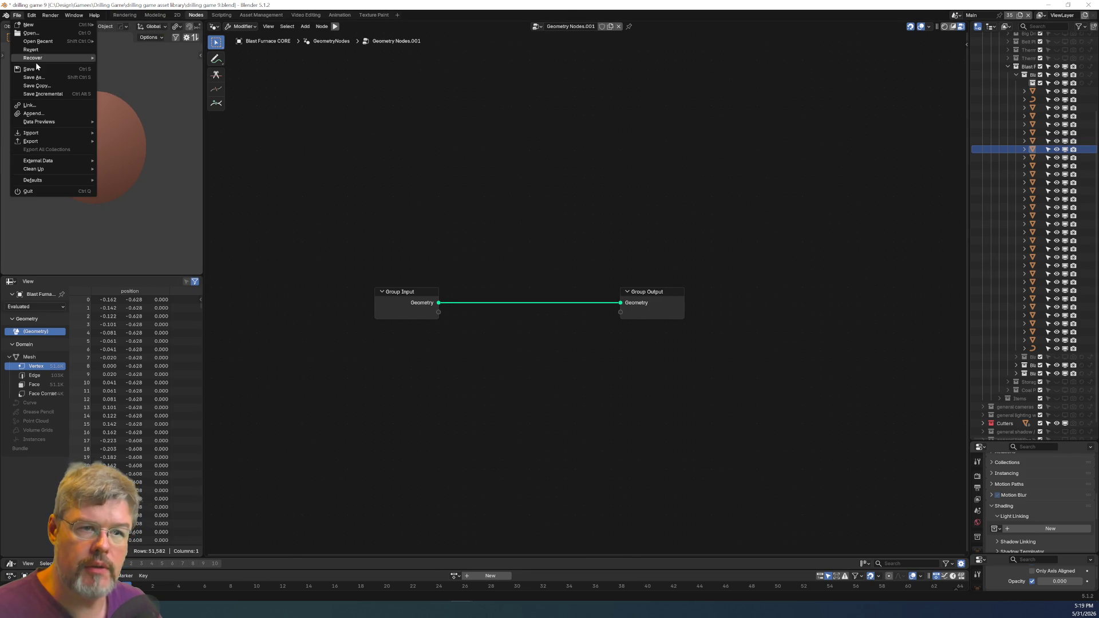
scroll(536, 220, up, 1)
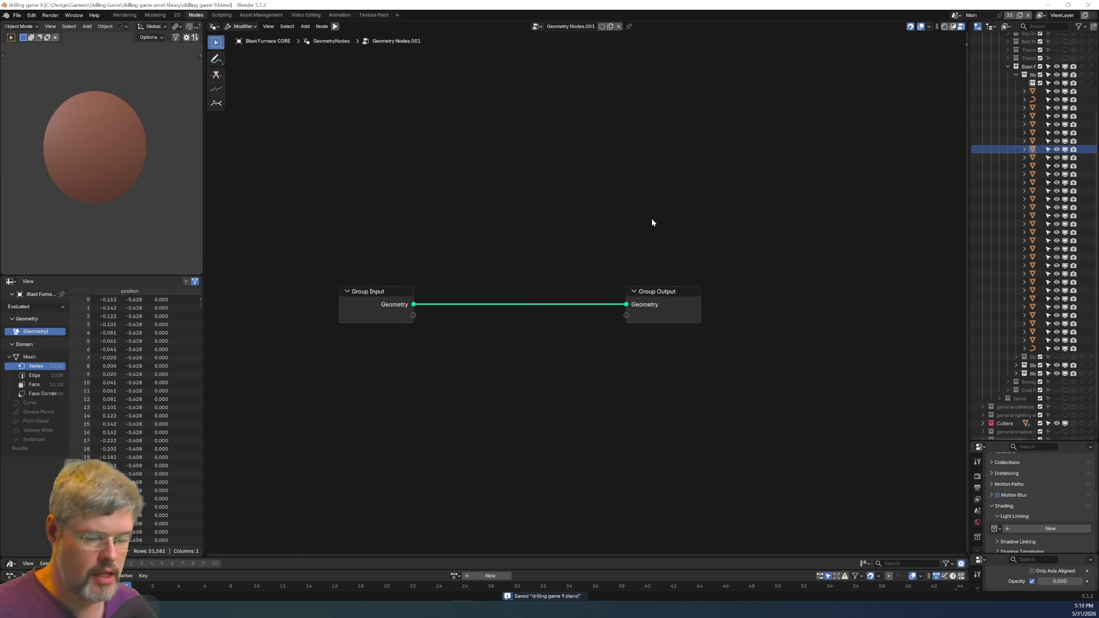
Add a Set Position node on the Group Input–Group Output link.
key(shift+a)
text(set po)
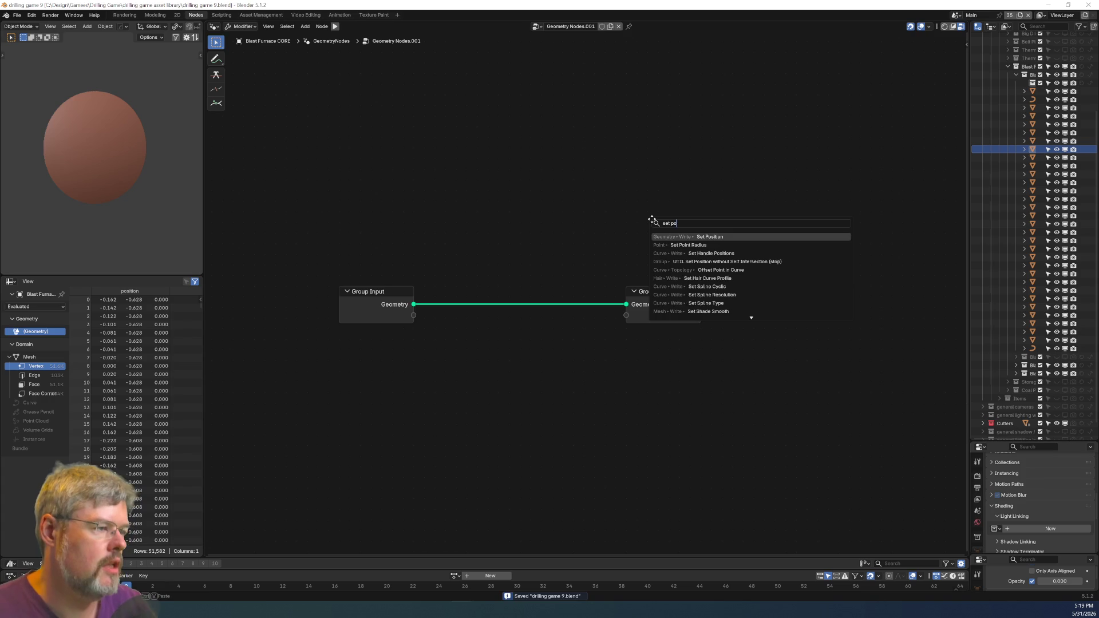
key(Return)
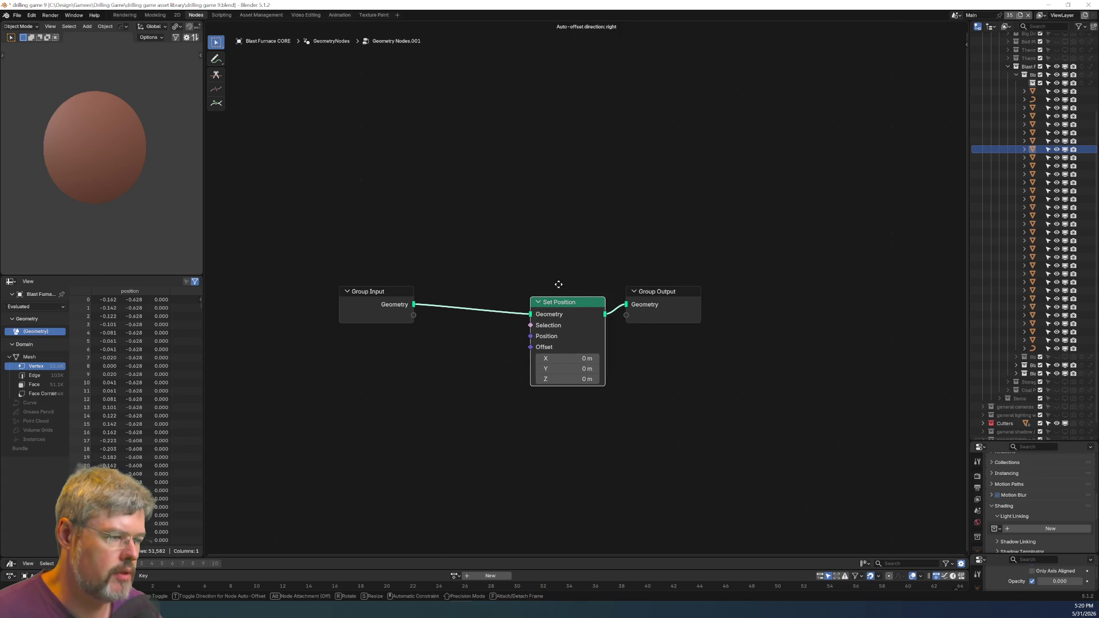
click(895, 359)
middle_drag(690, 329, 649, 281)
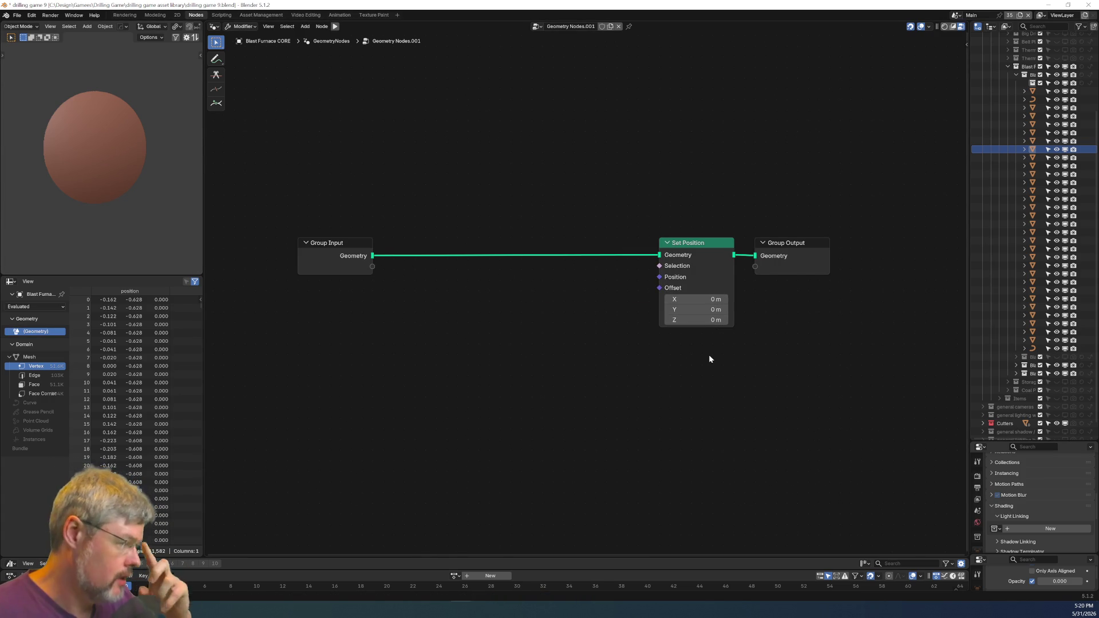
key(shift+a)
Add a Voronoi Texture node and place it left of Set Position.
mouse_move(466, 317)
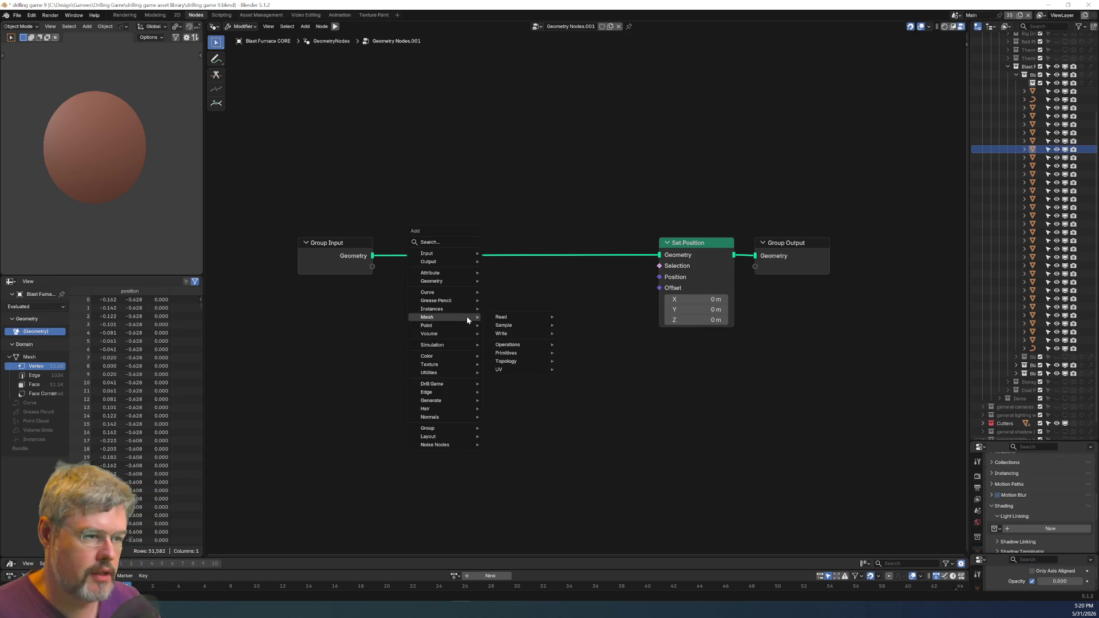
text(voro)
key(Return)
click(467, 320)
drag(539, 313, 465, 323)
mouse_move(521, 400)
middle_down()
mouse_move(756, 348)
mouse_move(613, 399)
middle_up()
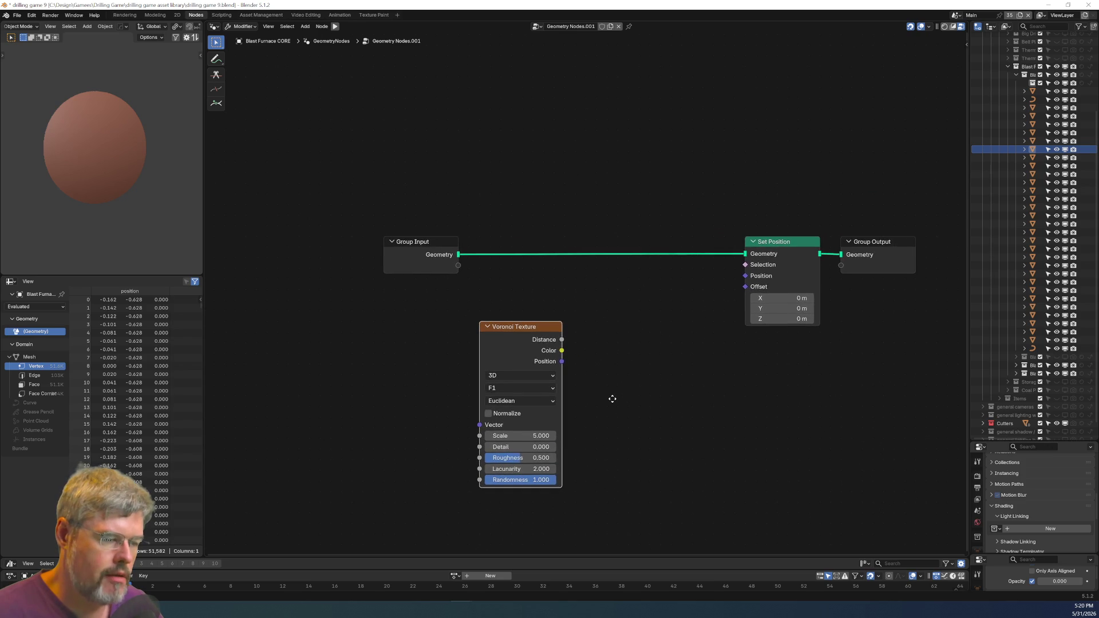
middle_drag(605, 319, 588, 279)
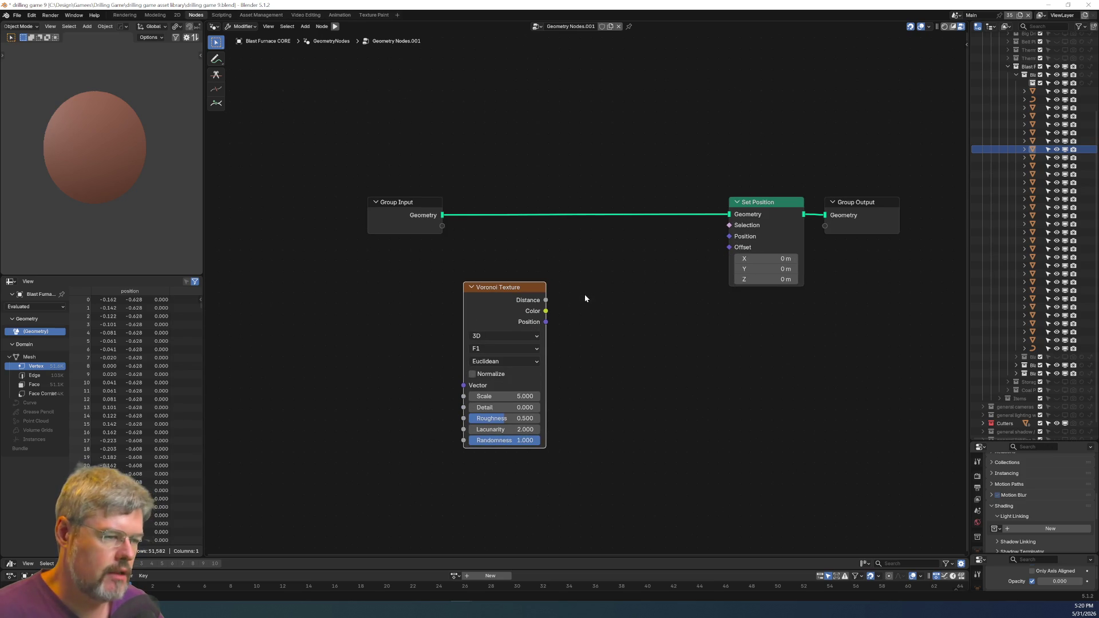
click(592, 313)
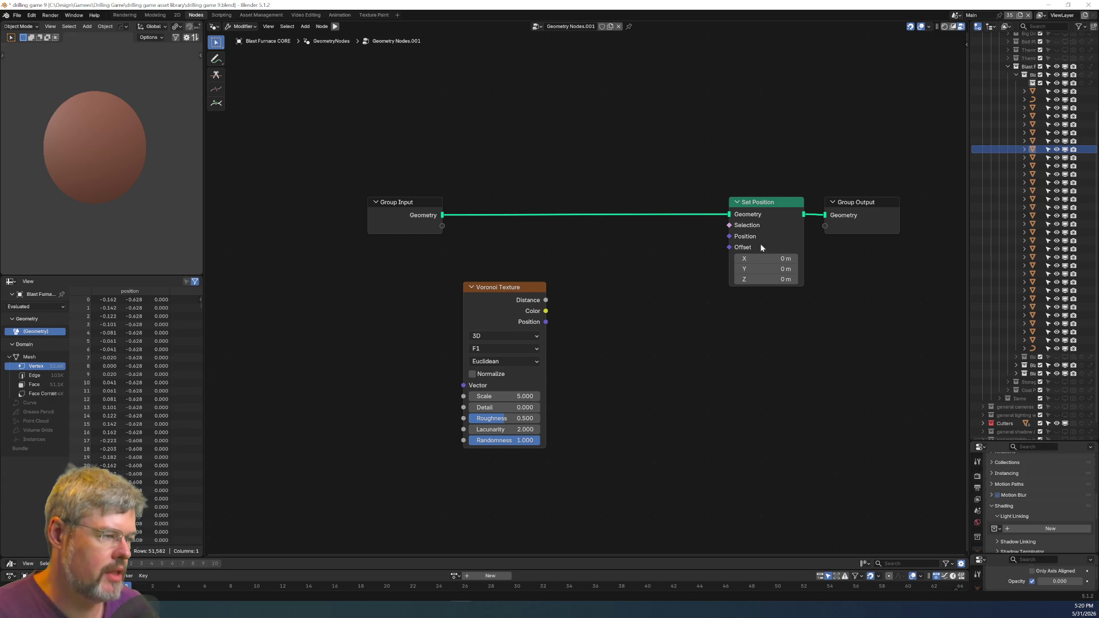
Add Combine XYZ, feeding Voronoi Distance into X and its Vector into Set Position Offset.
key(shift+a)
text(comb)
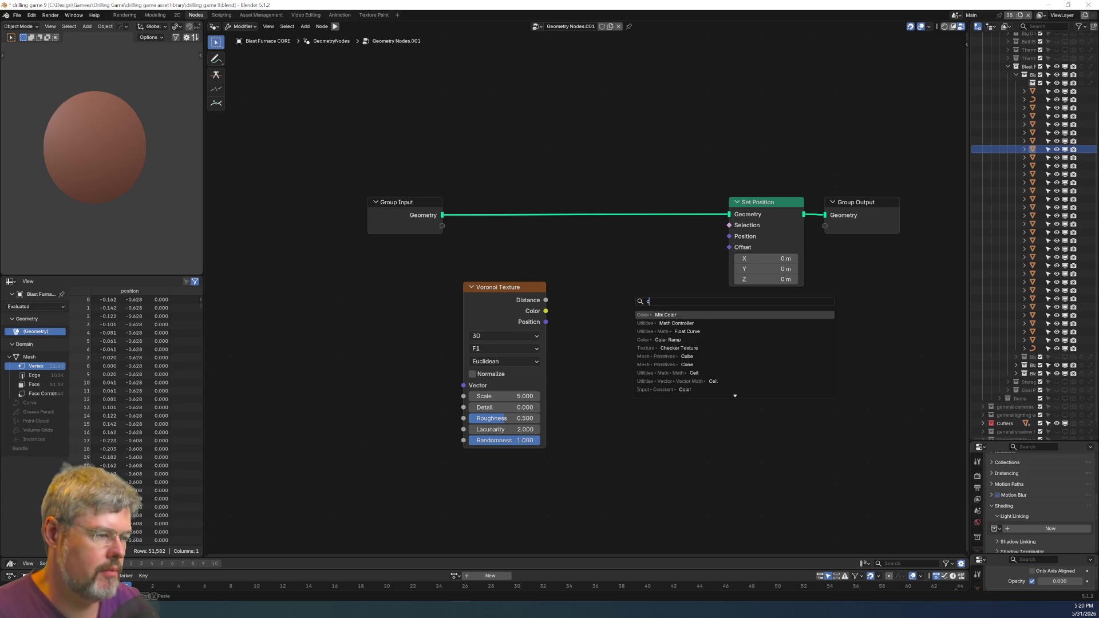
key(Return)
click(591, 285)
drag(546, 299, 591, 323)
drag(718, 252, 722, 248)
middle_drag(92, 161, 134, 171)
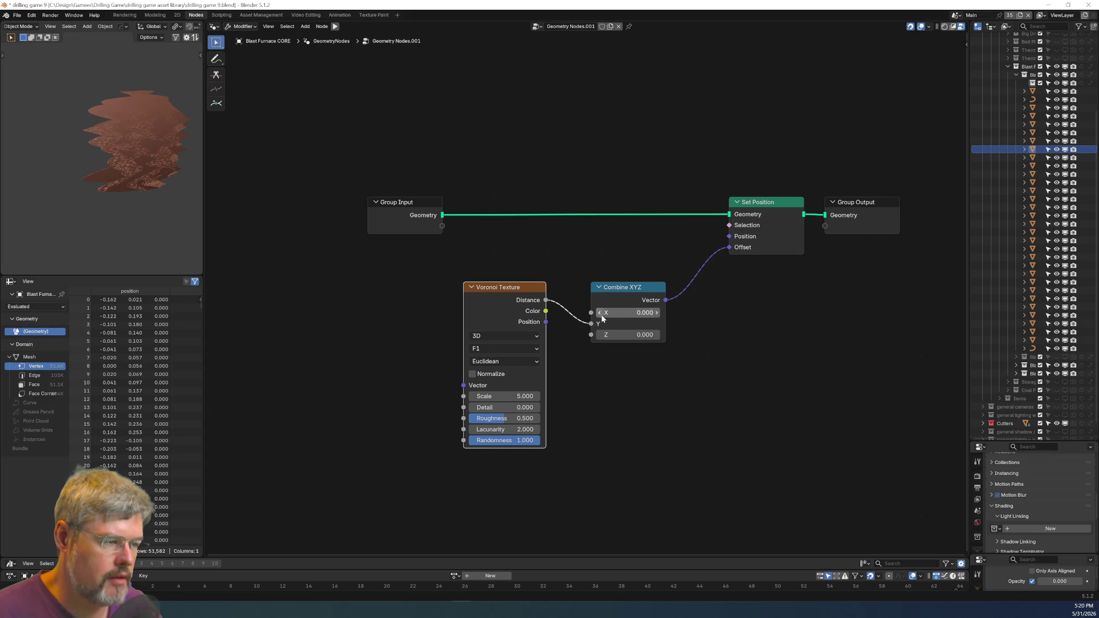
drag(591, 323, 590, 312)
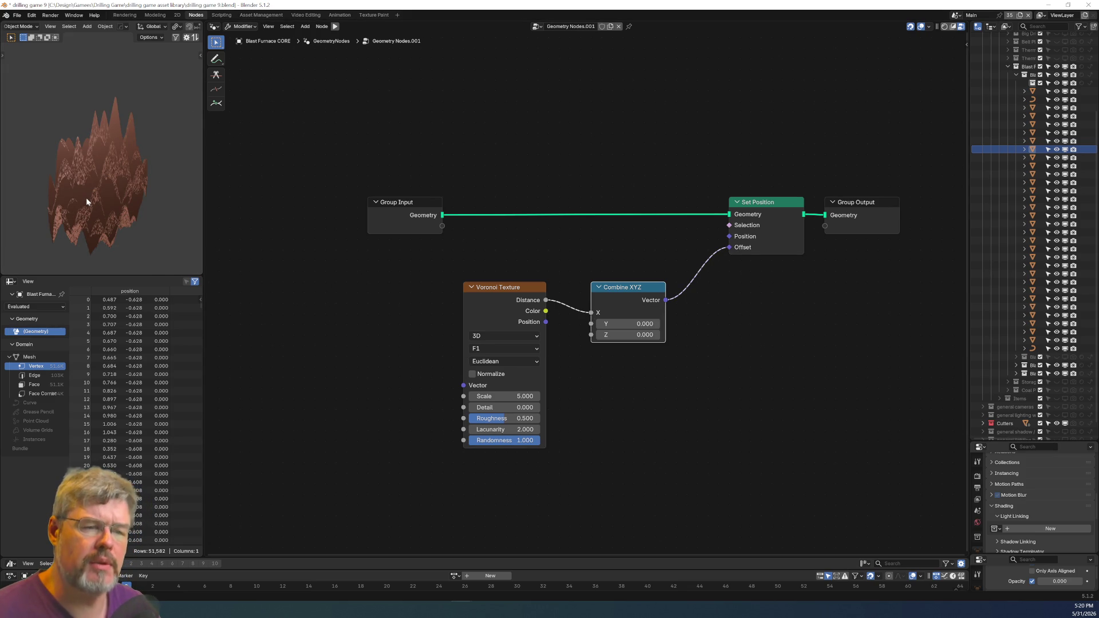
key(ctrl+a)
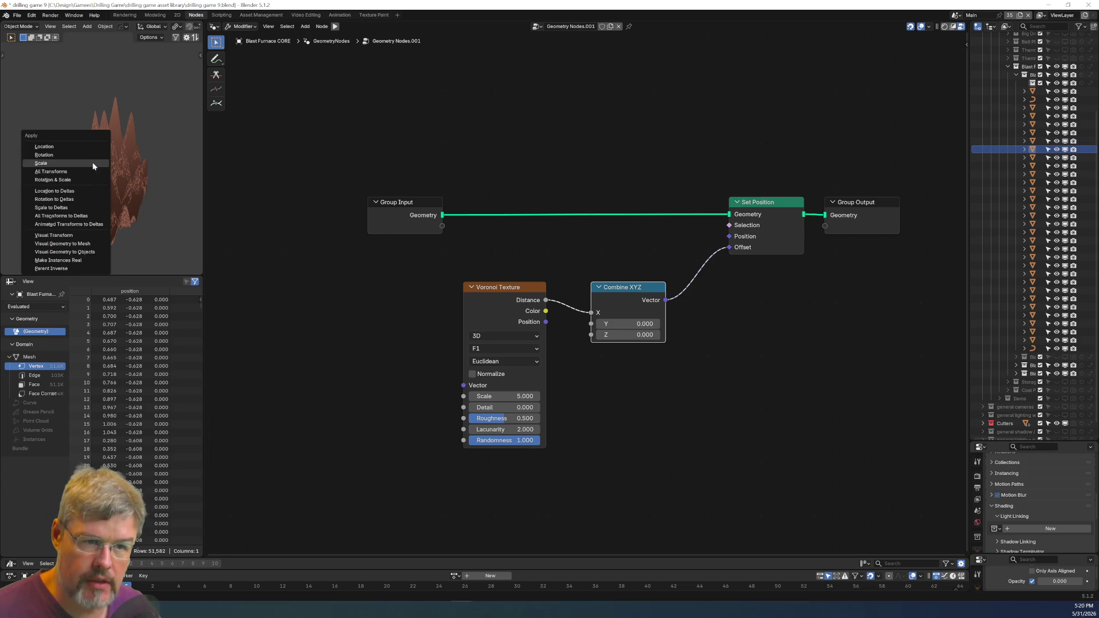
Apply the CORE disc's rotation, save the file, and move the Voronoi node further left.
click(86, 155)
mouse_move(96, 159)
middle_down()
mouse_move(70, 136)
mouse_move(119, 152)
mouse_move(112, 143)
middle_up()
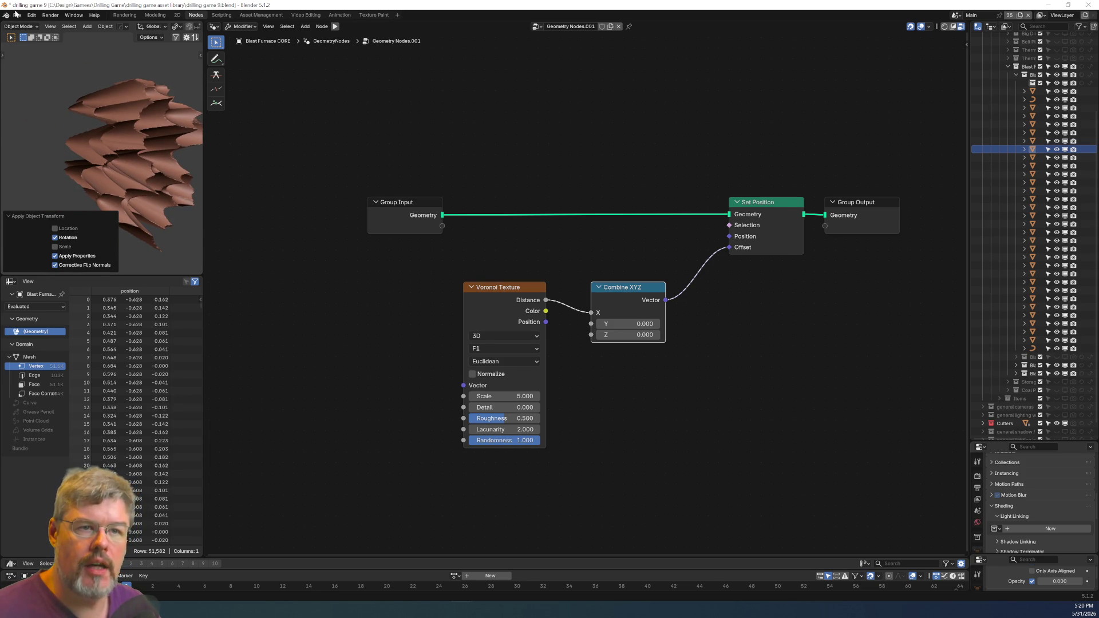
click(16, 15)
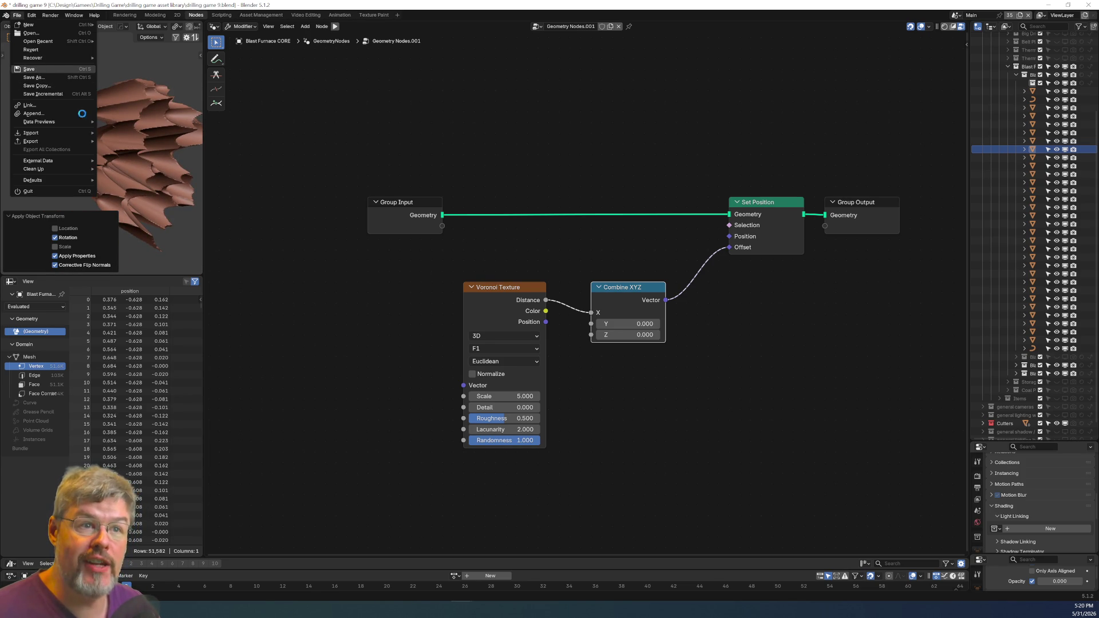
key(ctrl+s)
middle_drag(179, 192, 131, 160)
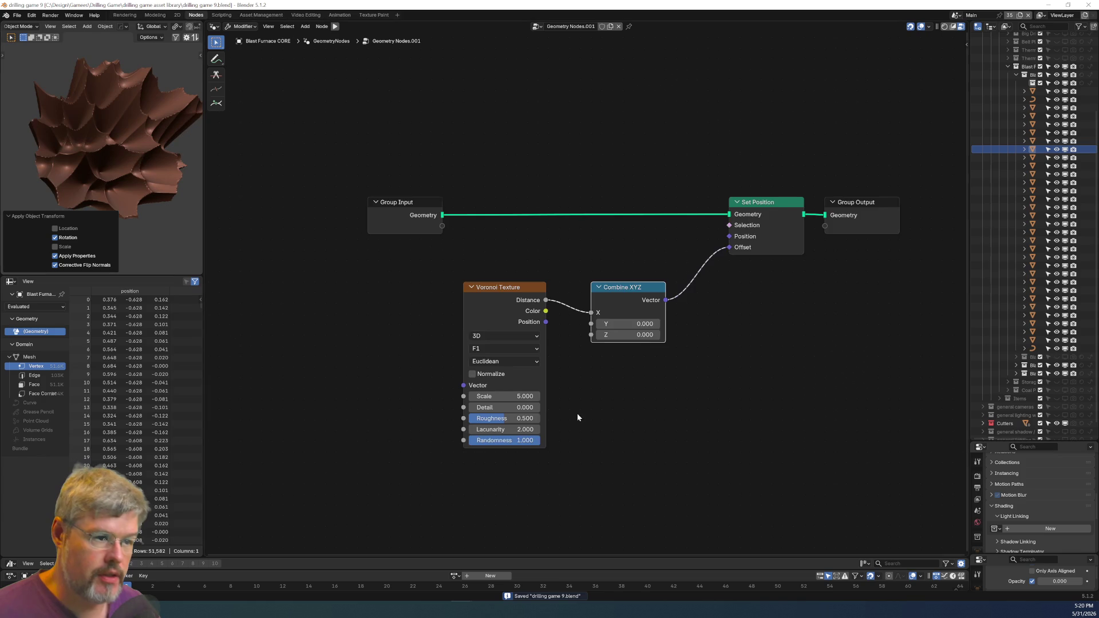
scroll(577, 413, up, 1)
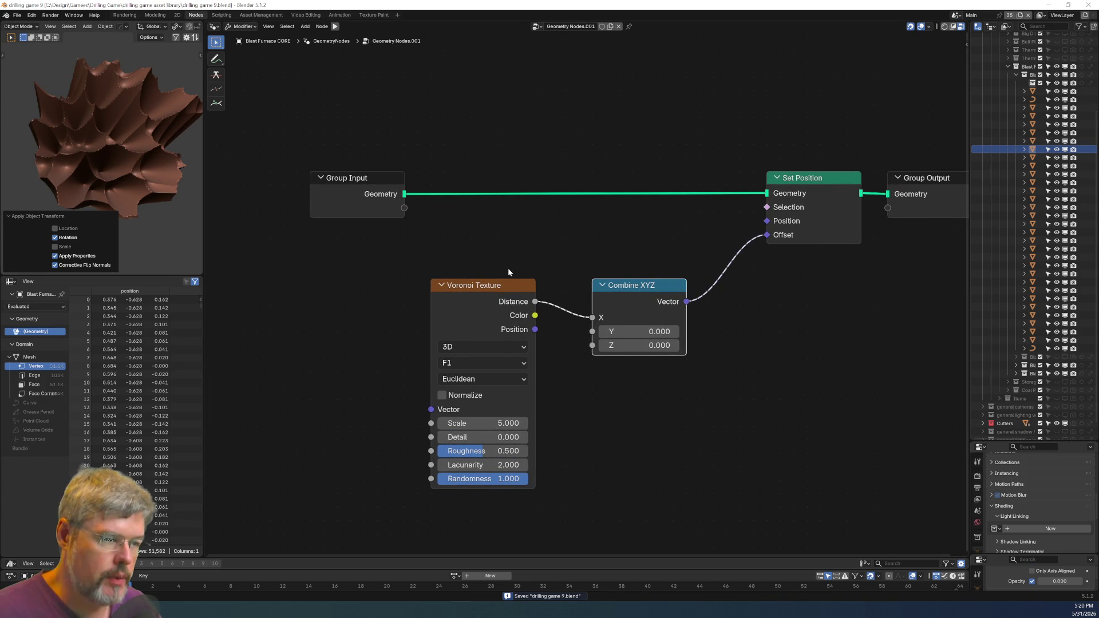
drag(498, 302, 336, 302)
key(shift+a)
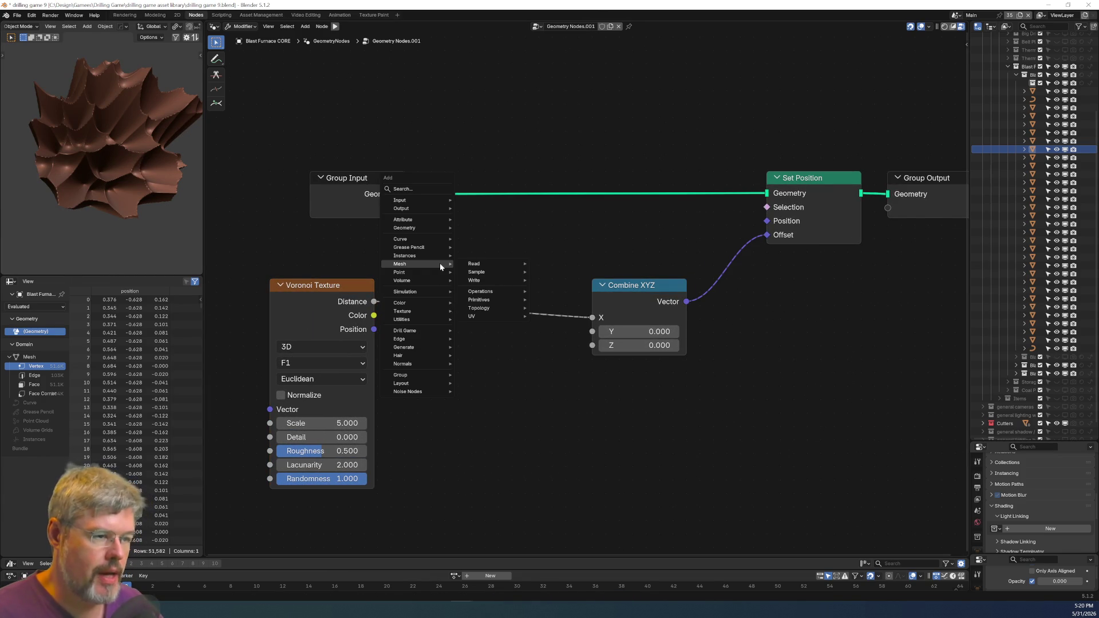
Drop a Map Range on the Distance link with To Min 1 and To Max 0.
text(map range)
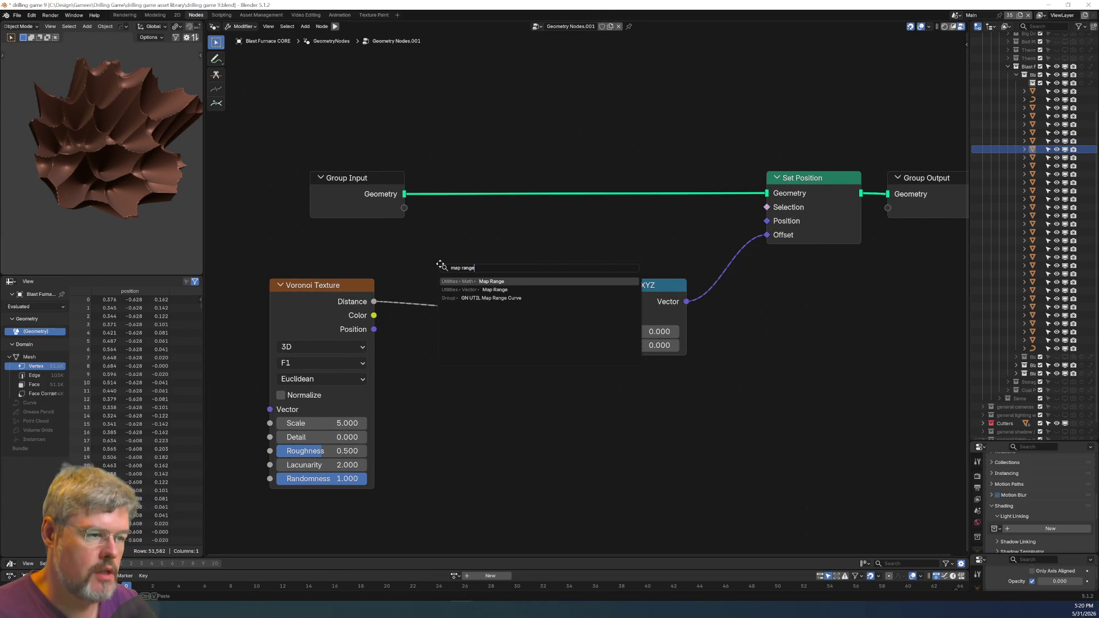
key(Return)
click(440, 281)
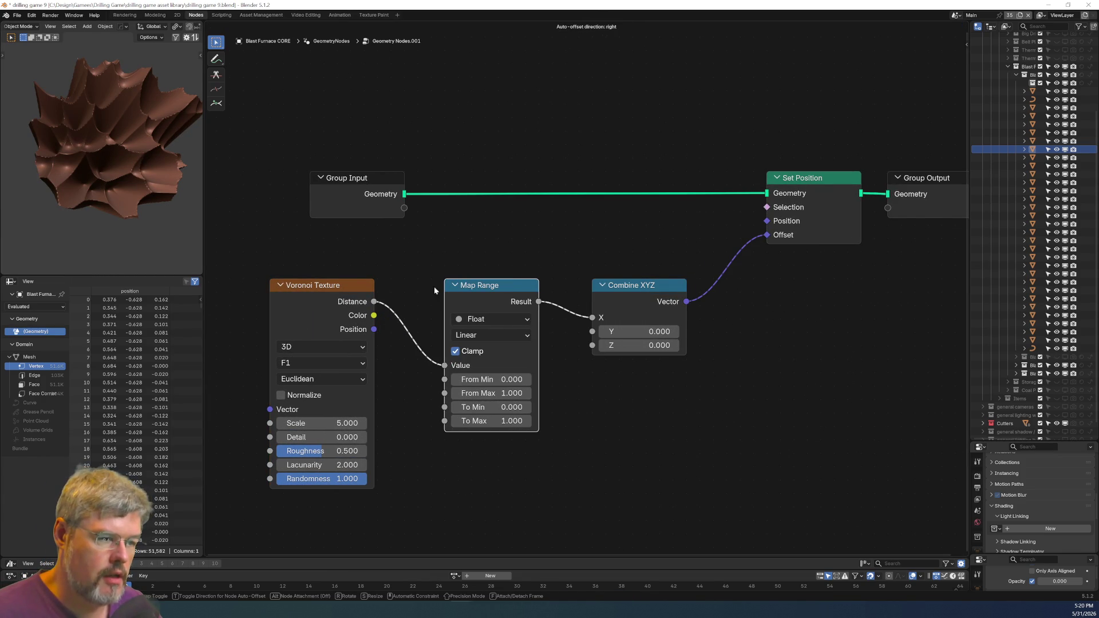
click(491, 407)
text(1)
key(Tab)
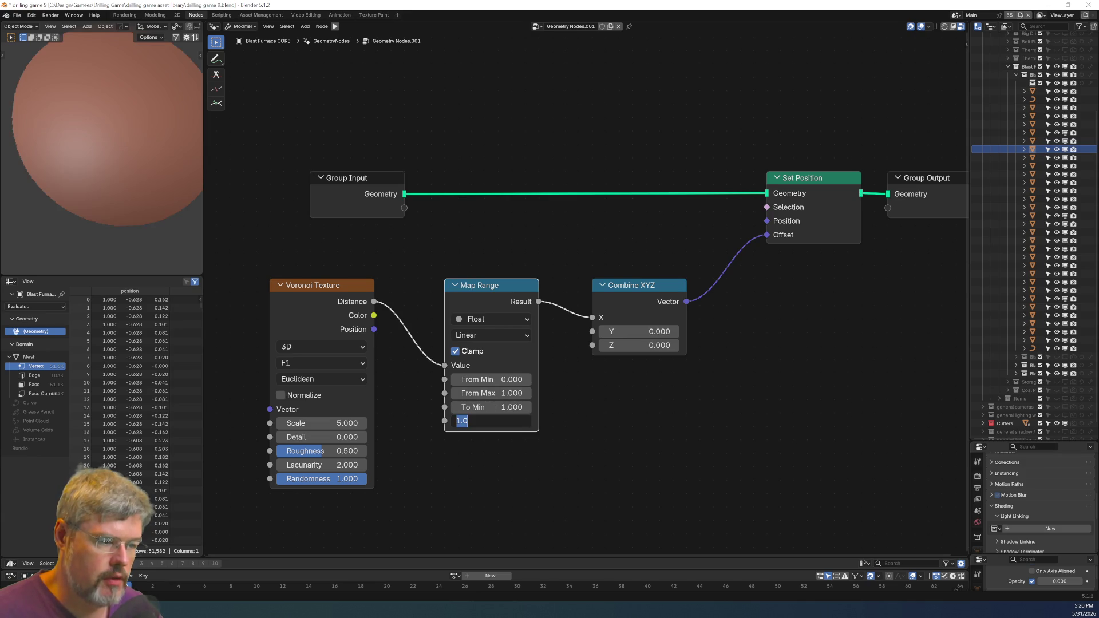
key(Return)
mouse_move(95, 148)
middle_down()
mouse_move(85, 163)
mouse_move(117, 160)
mouse_move(87, 170)
mouse_move(104, 157)
middle_up()
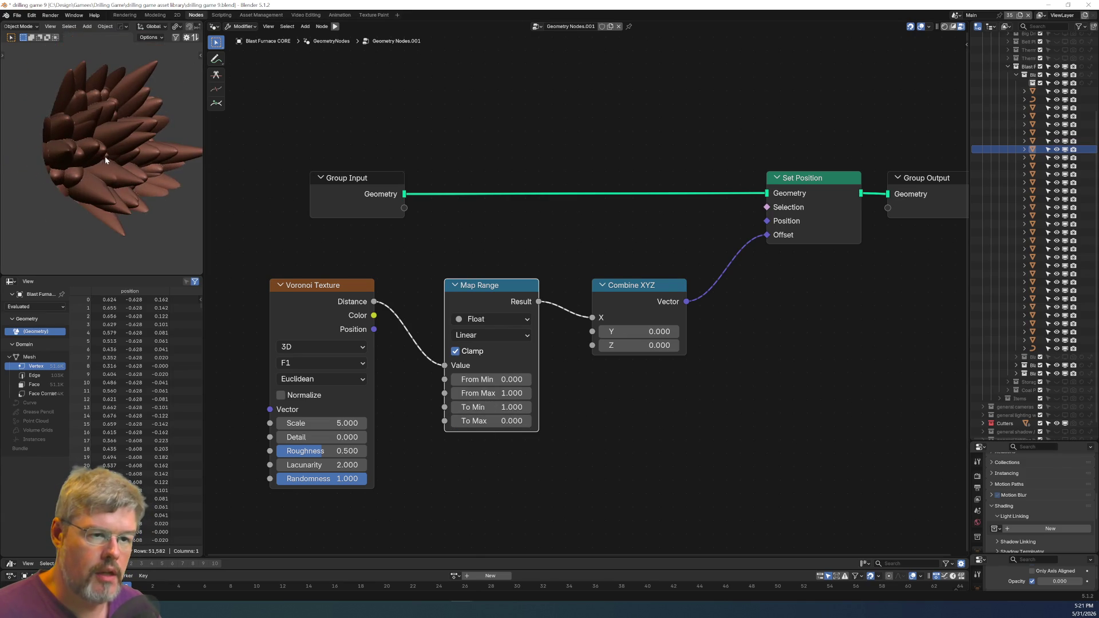
Try Voronoi Distance to Edge with Map Range set to 0–1 output.
middle_drag(335, 376, 462, 375)
click(463, 363)
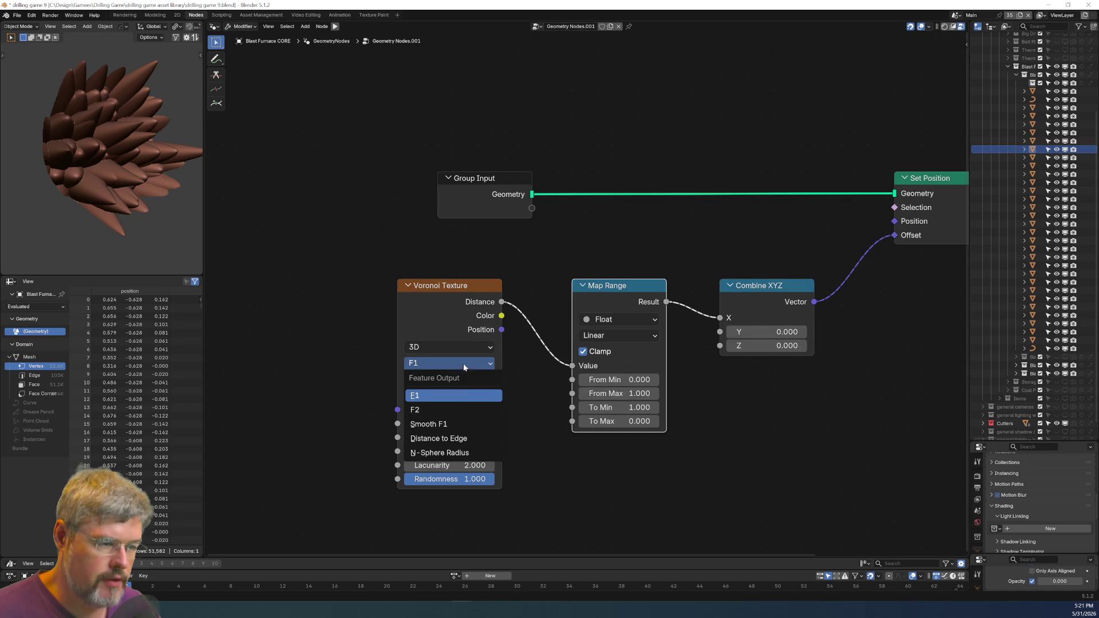
click(468, 441)
middle_drag(100, 186, 143, 176)
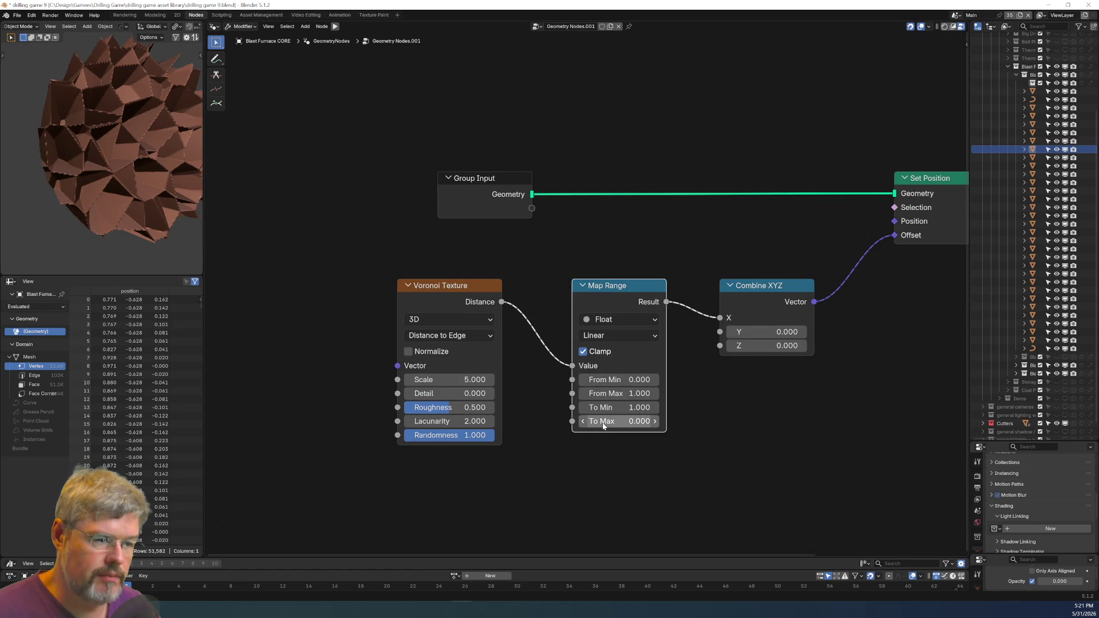
double_click(618, 406)
key(Tab)
text(1)
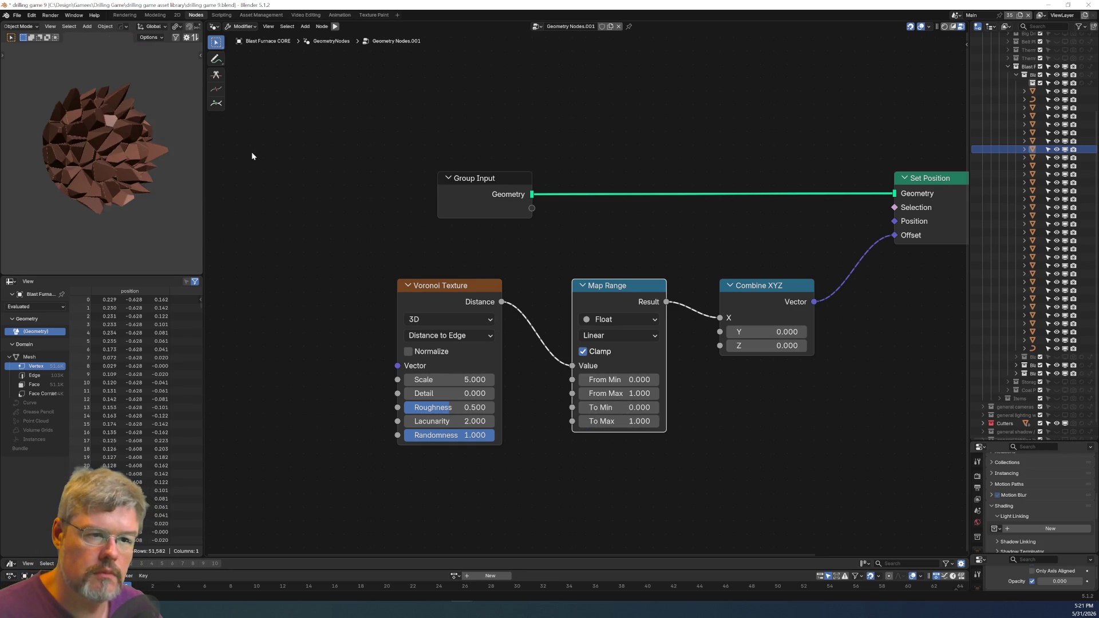
key(Return)
middle_drag(145, 131, 107, 124)
scroll(106, 125, up, 8)
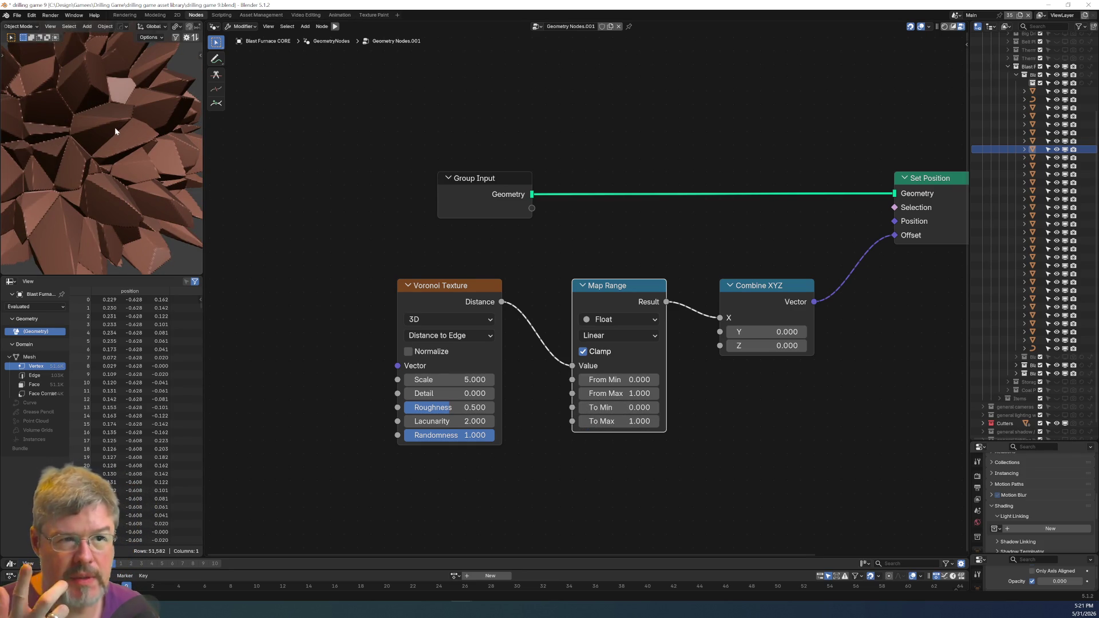
middle_drag(514, 408, 519, 353)
Revert Voronoi to F1 and Map Range output back to 1–0, moving Voronoi further left.
click(474, 281)
click(473, 316)
click(631, 351)
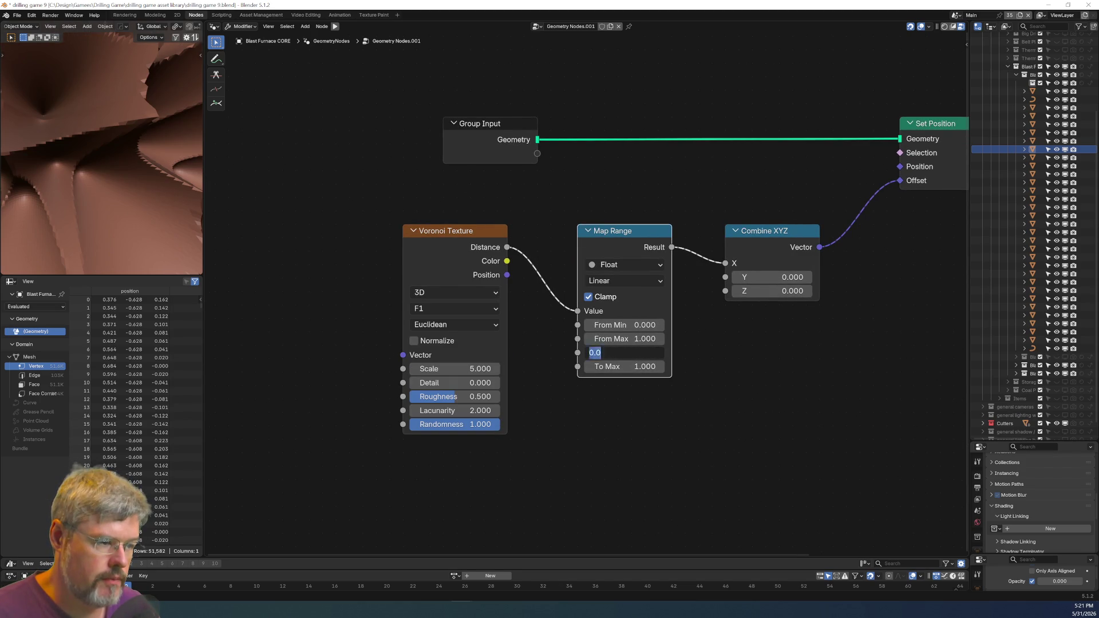
text(1)
key(Tab)
key(Return)
middle_drag(103, 149, 138, 156)
drag(475, 293, 326, 293)
middle_drag(471, 311, 522, 300)
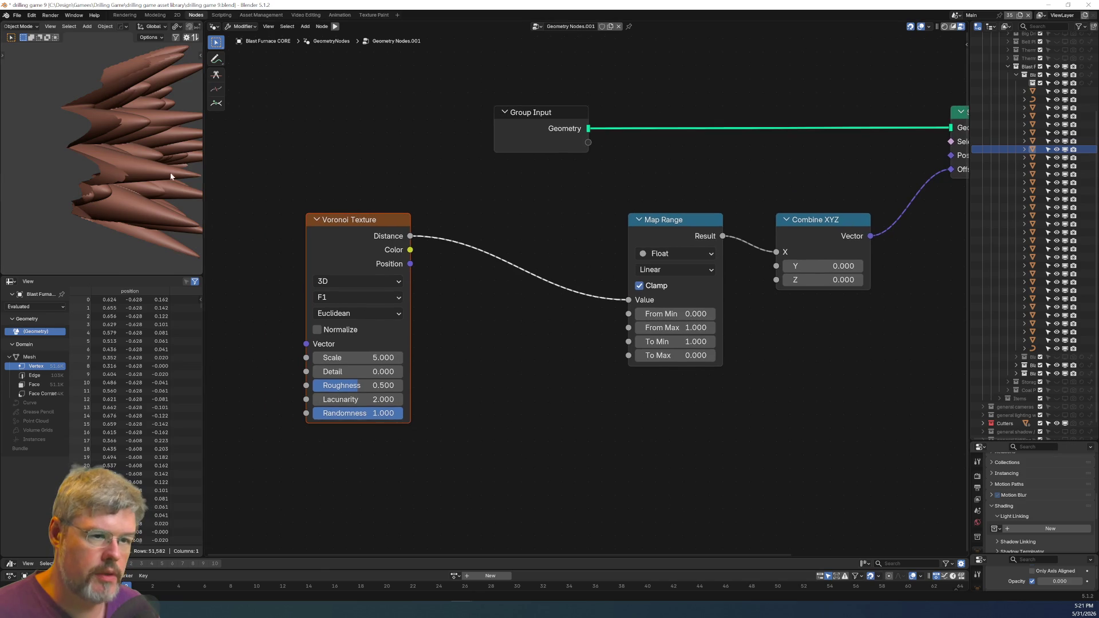
middle_drag(170, 173, 91, 106)
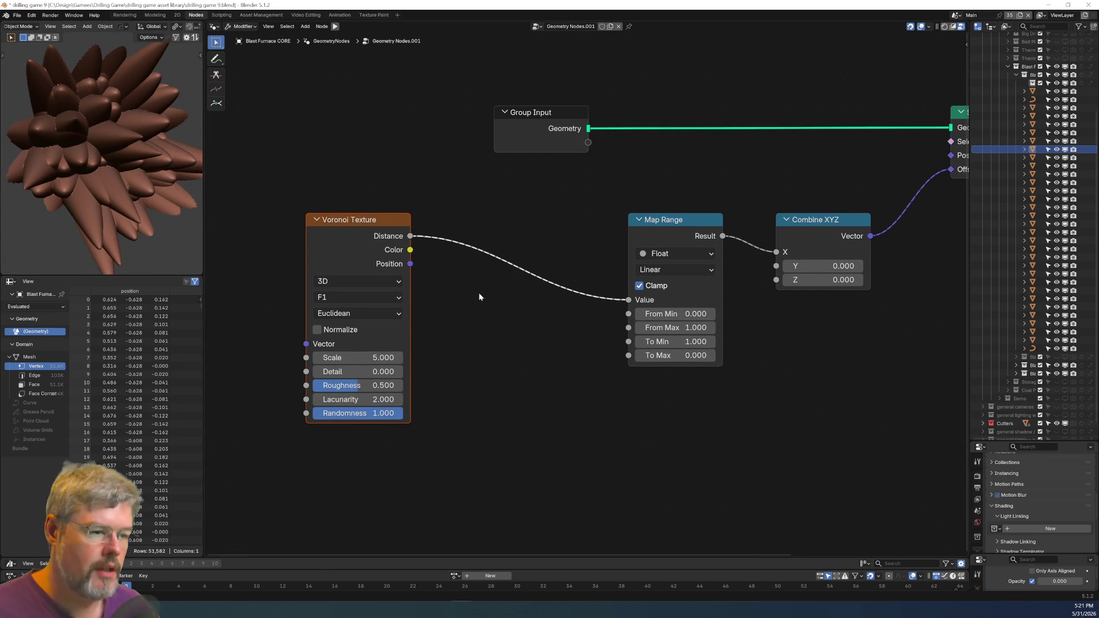
key(shift+a)
Insert a Float Curve on the Distance link, bend it into an S-shape, then delete it.
text(float c)
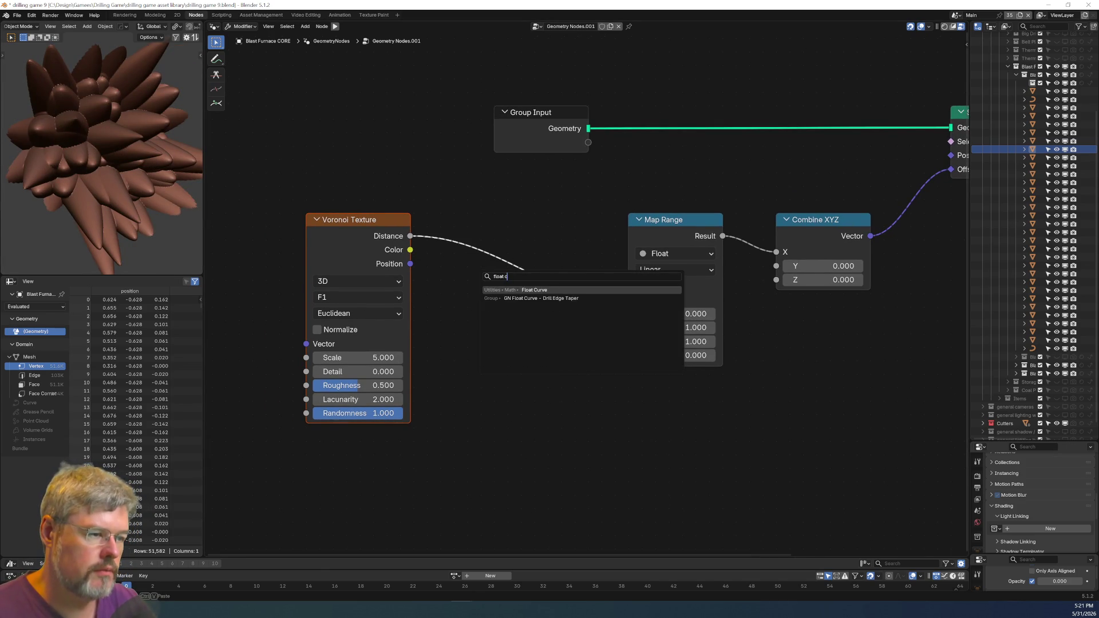
key(Return)
click(438, 219)
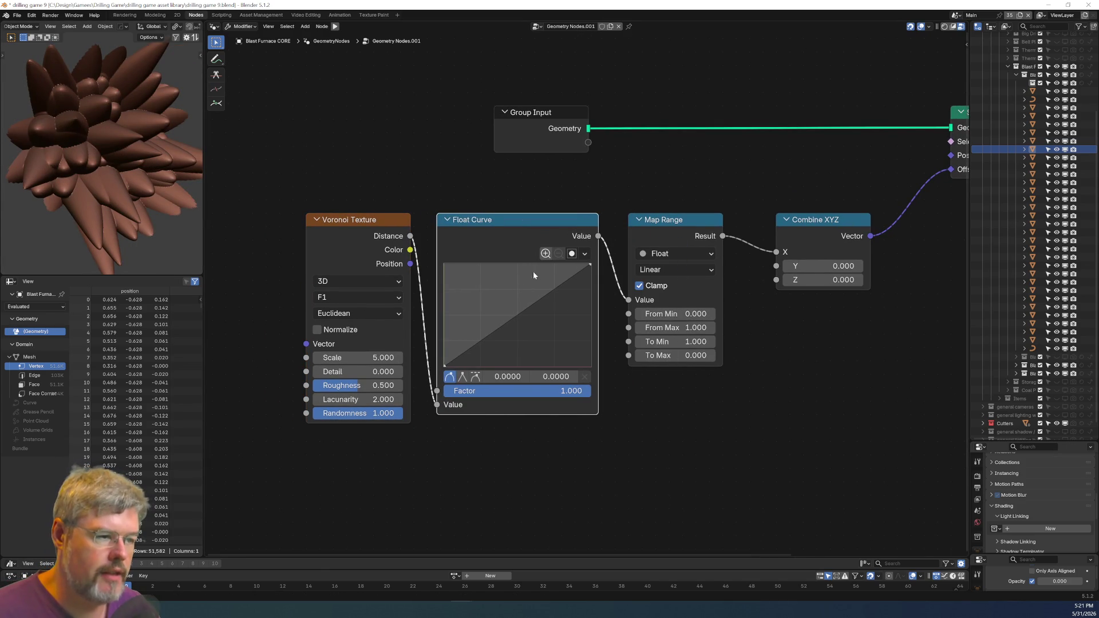
mouse_move(523, 310)
mouse_down()
mouse_move(500, 317)
mouse_move(488, 277)
mouse_move(529, 289)
mouse_move(544, 277)
mouse_move(556, 341)
mouse_up()
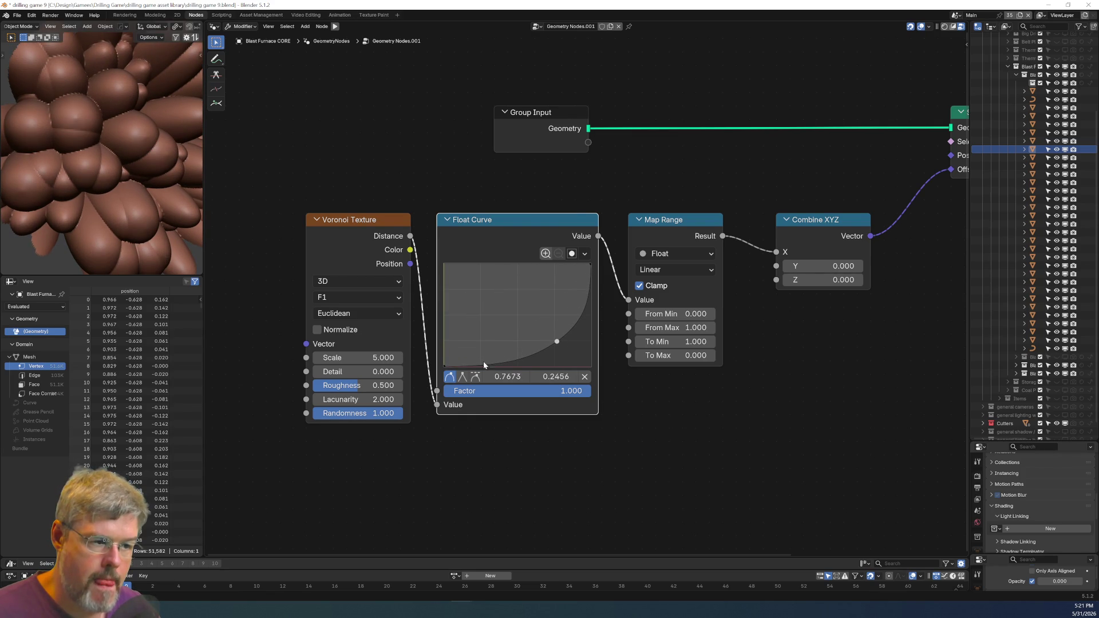
drag(475, 365, 478, 362)
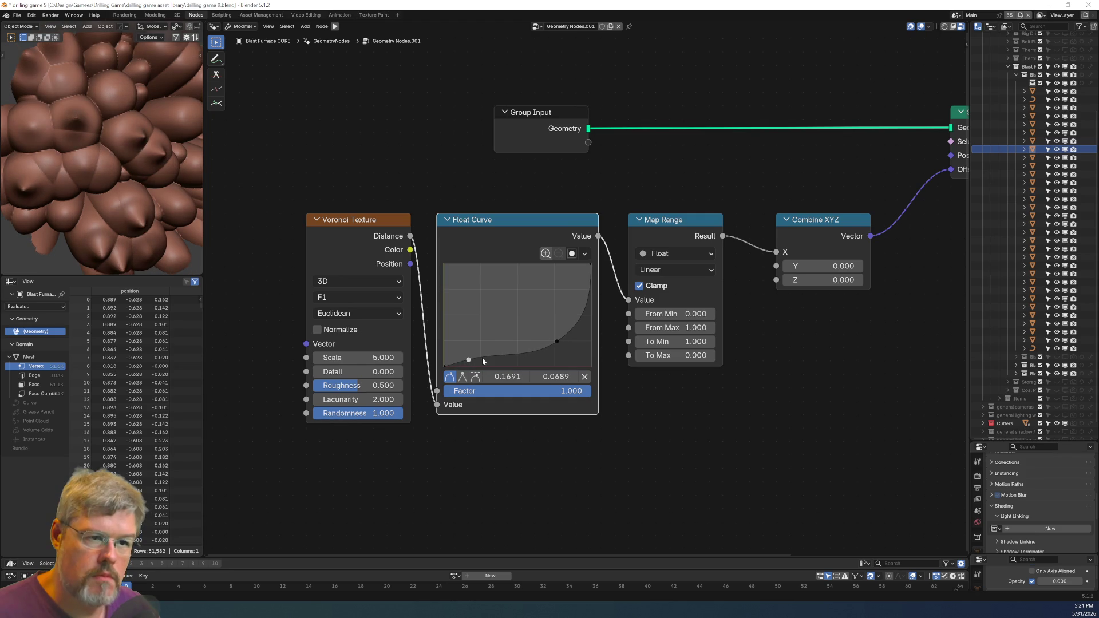
drag(562, 342, 552, 348)
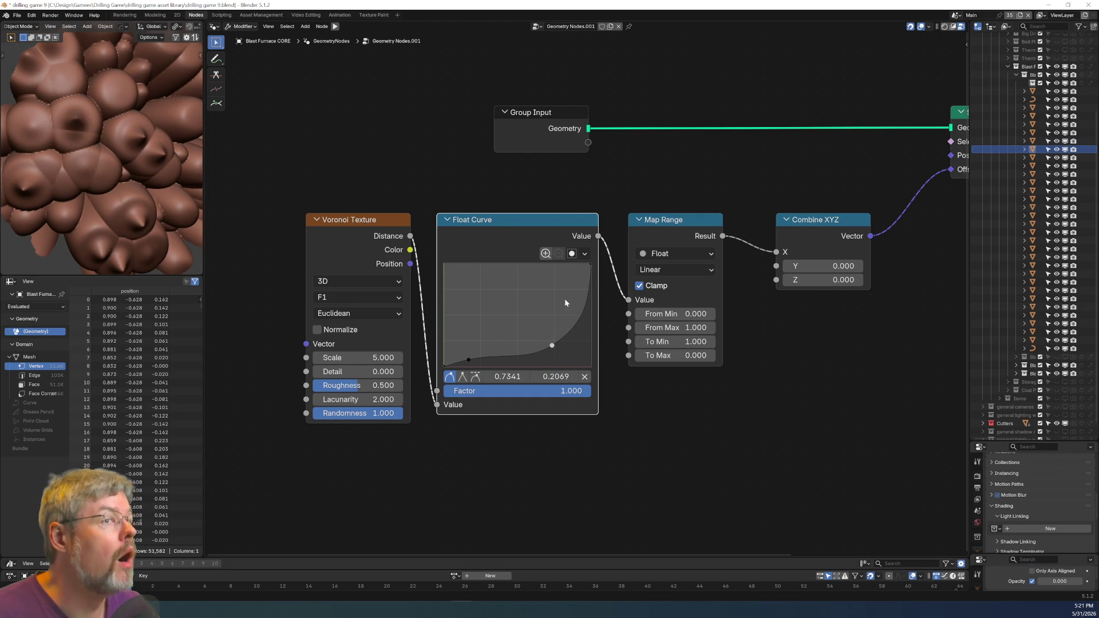
mouse_move(549, 348)
mouse_down()
mouse_move(541, 313)
mouse_move(564, 270)
mouse_up()
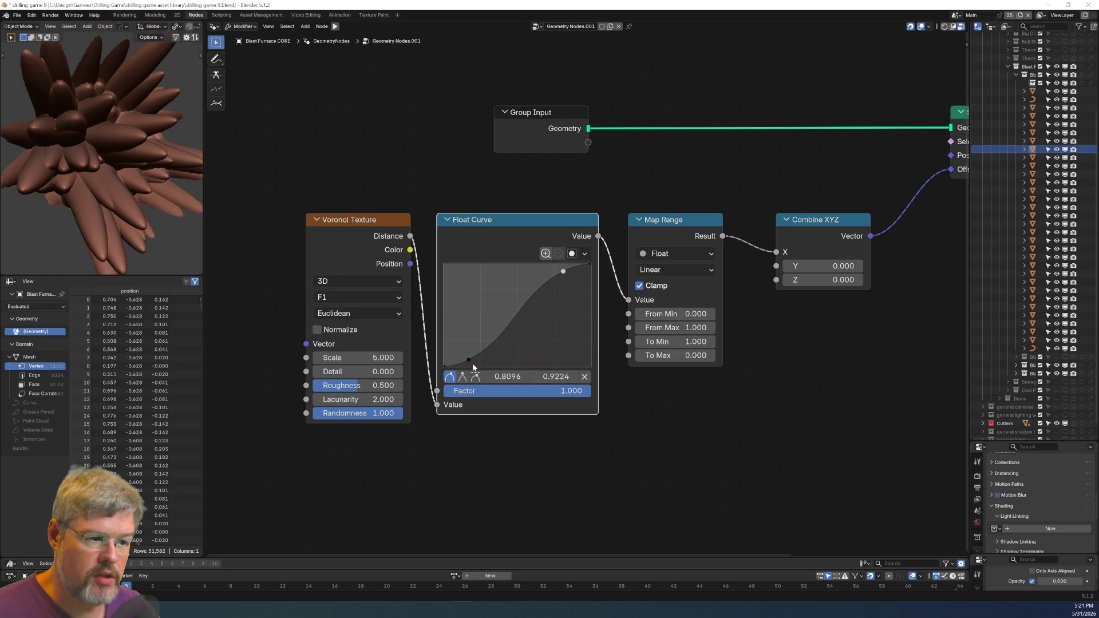
mouse_move(468, 360)
mouse_down()
mouse_move(495, 331)
mouse_move(535, 334)
mouse_move(535, 353)
mouse_move(498, 358)
mouse_move(515, 344)
mouse_move(528, 360)
mouse_up()
mouse_move(86, 172)
middle_down()
mouse_move(61, 158)
mouse_move(85, 174)
middle_up()
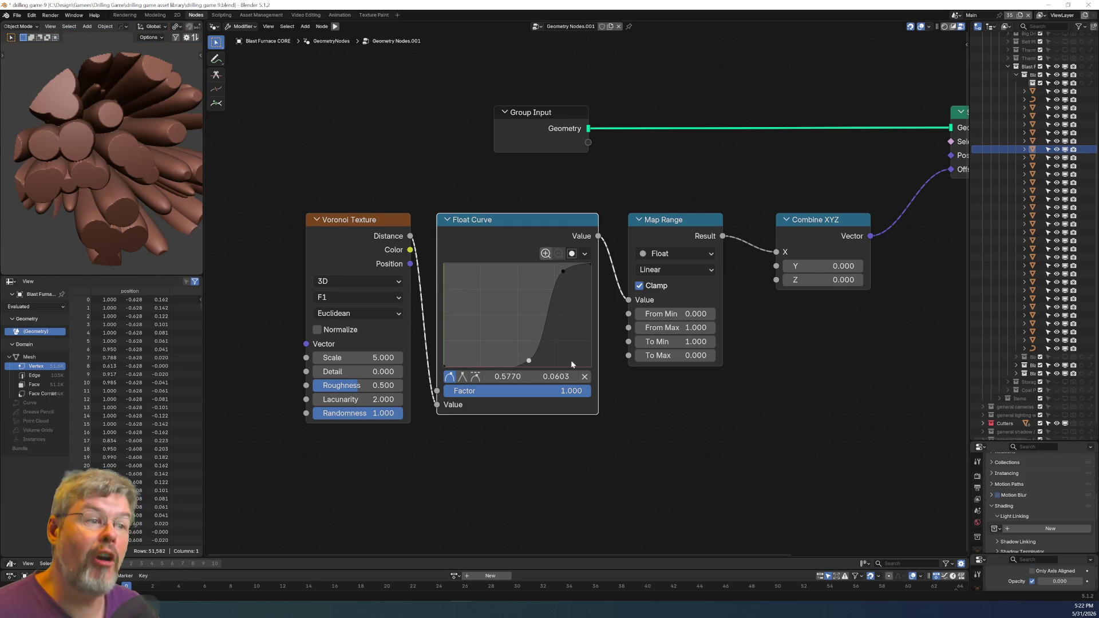
key(Delete)
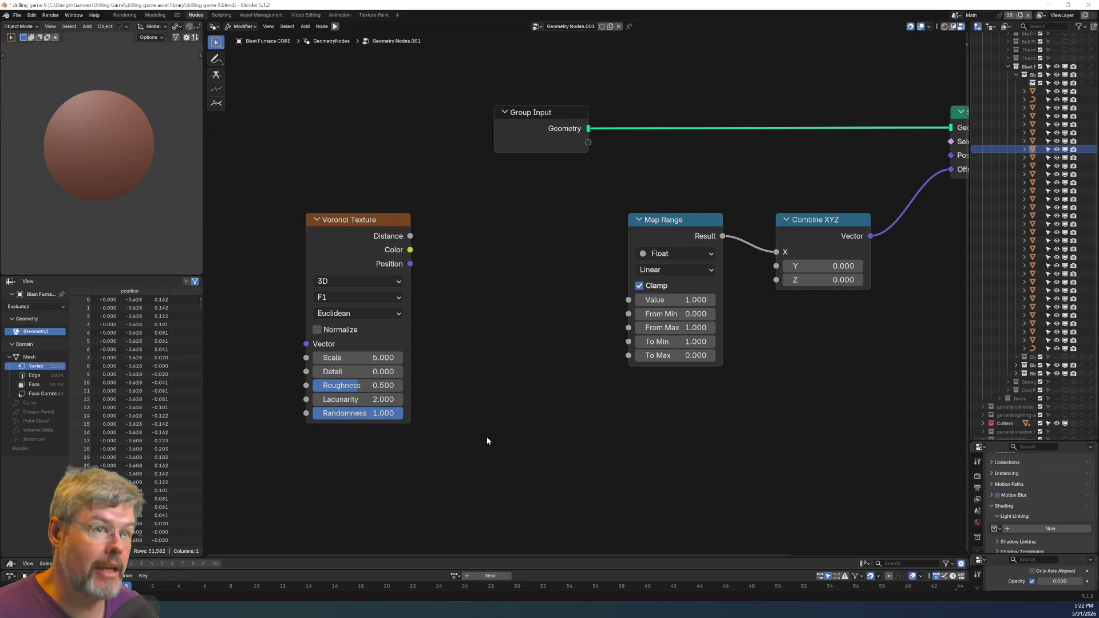
Connect the Voronoi Distance output to the Map Range Value input.
mouse_move(410, 235)
mouse_down()
mouse_move(628, 316)
mouse_move(629, 300)
mouse_up()
mouse_move(107, 197)
middle_down()
mouse_move(95, 182)
mouse_move(96, 201)
mouse_move(103, 172)
middle_up()
scroll(95, 182, up, 3)
scroll(427, 454, up, 2)
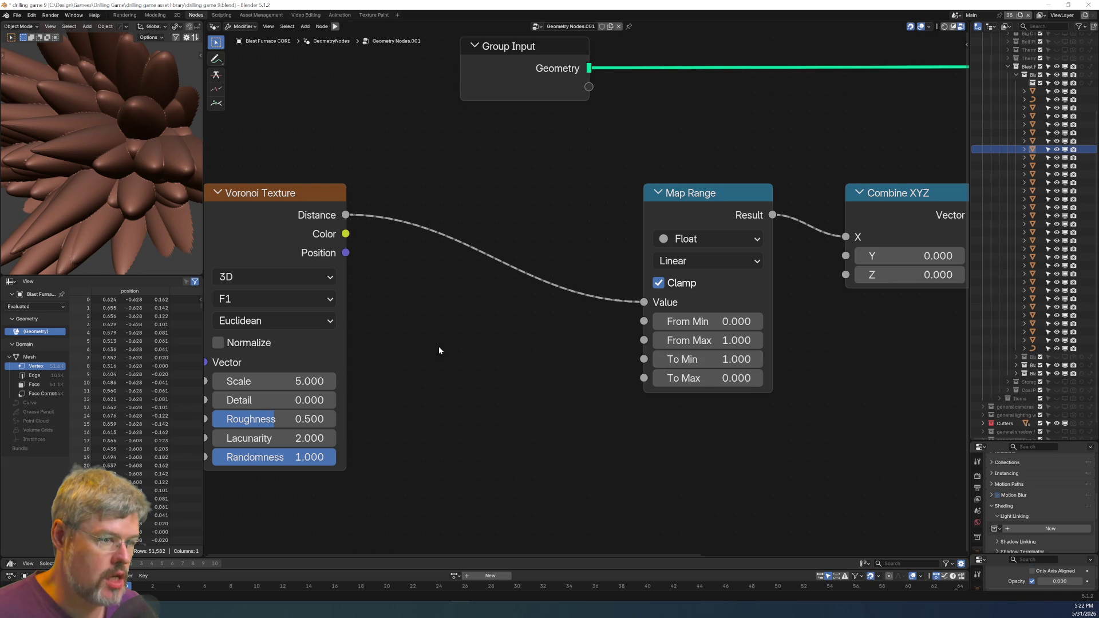
Switch the Voronoi feature output to Distance to Edge, turning the sphere into faceted cells.
click(303, 301)
key(Escape)
click(267, 318)
click(267, 294)
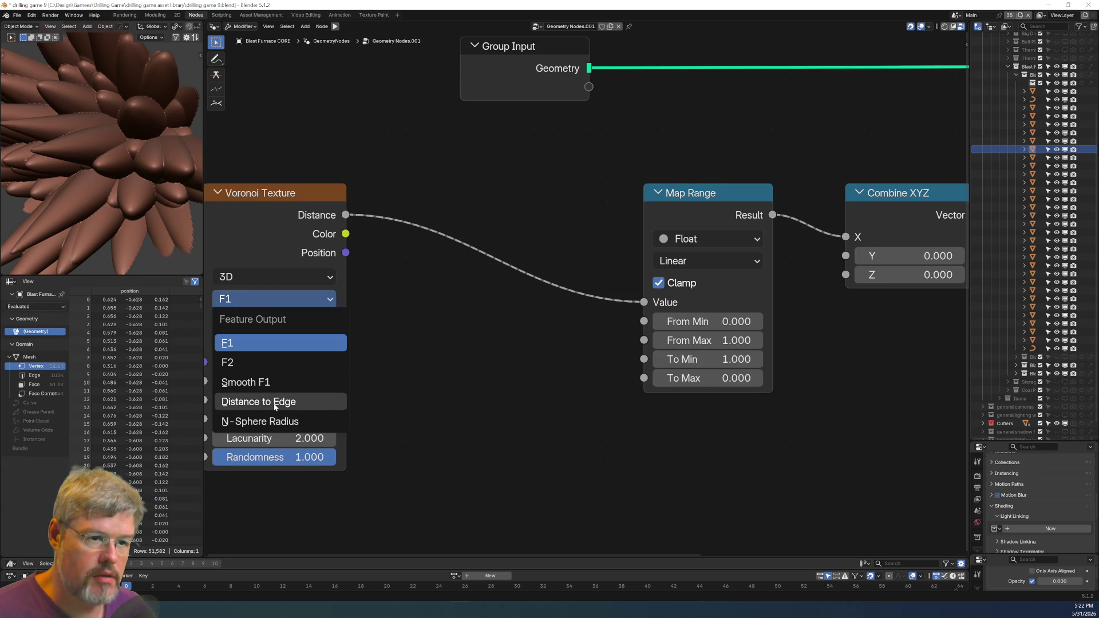
click(259, 402)
scroll(390, 376, down, 2)
ctrl+scroll(389, 376, left, 3)
scroll(73, 165, down, 5)
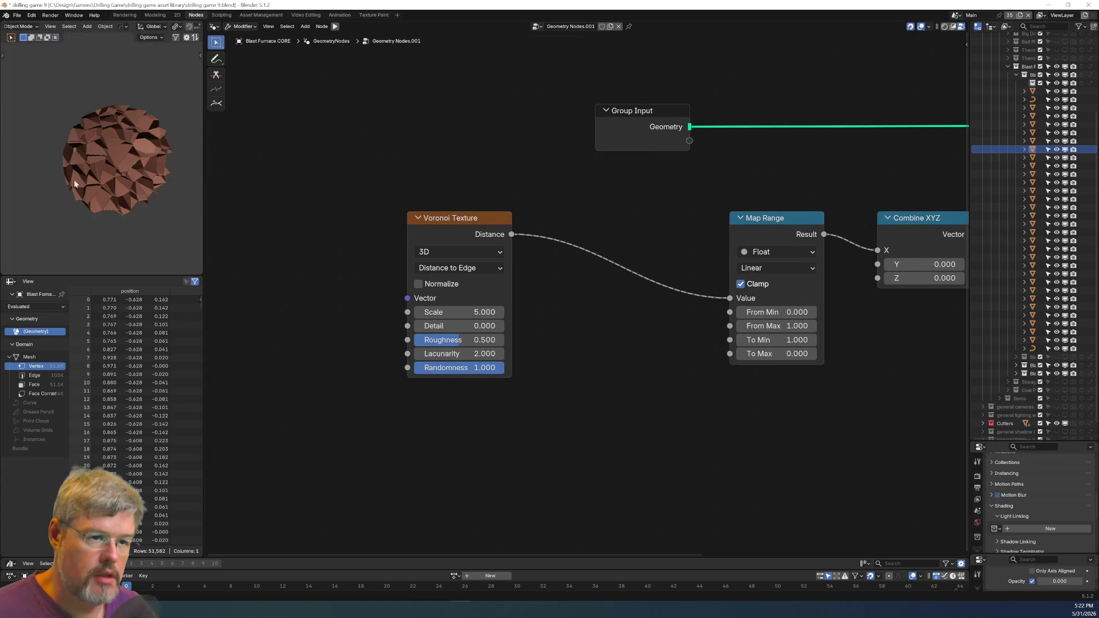
key(shift+a)
Insert a Greater Than node between Voronoi and Map Range with threshold B 0.070.
text(c)
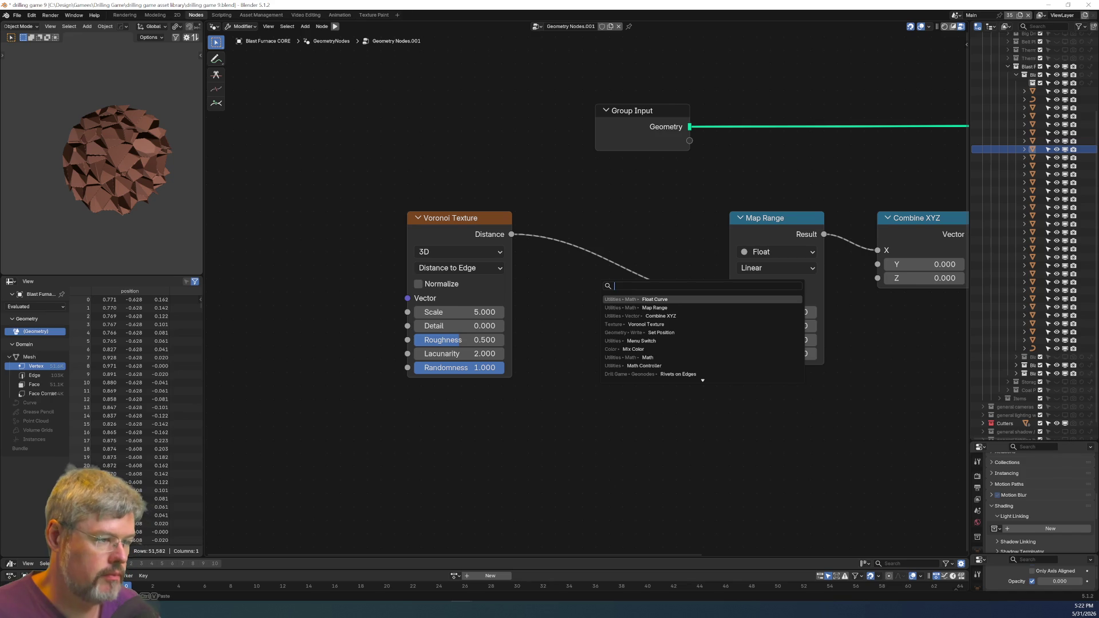
key(BackSpace)
text(greater)
key(Return)
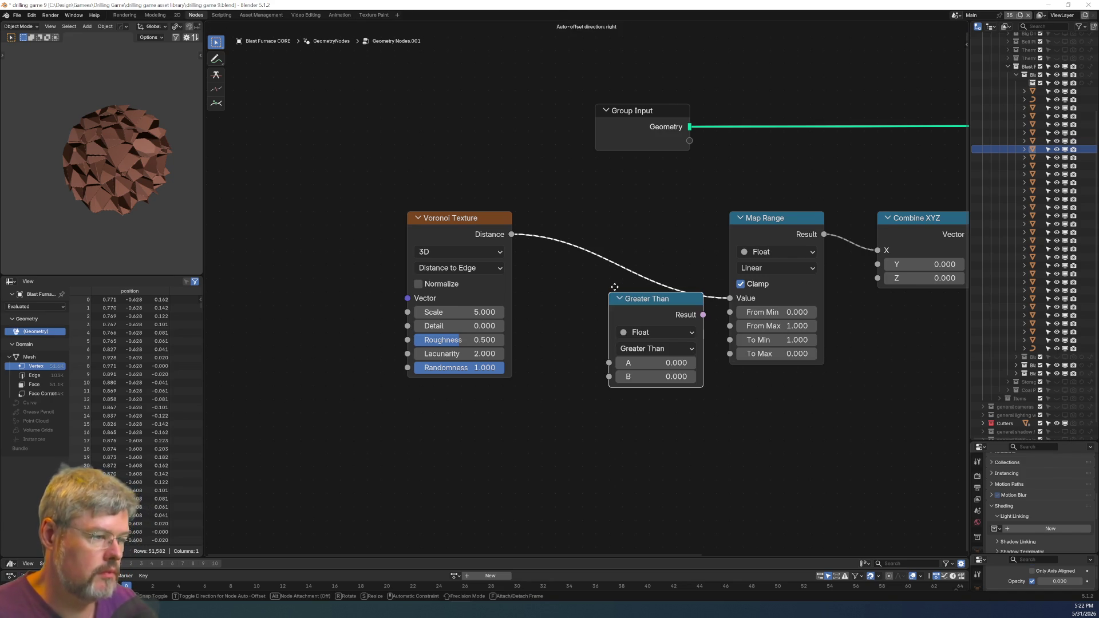
click(586, 209)
scroll(558, 318, up, 3)
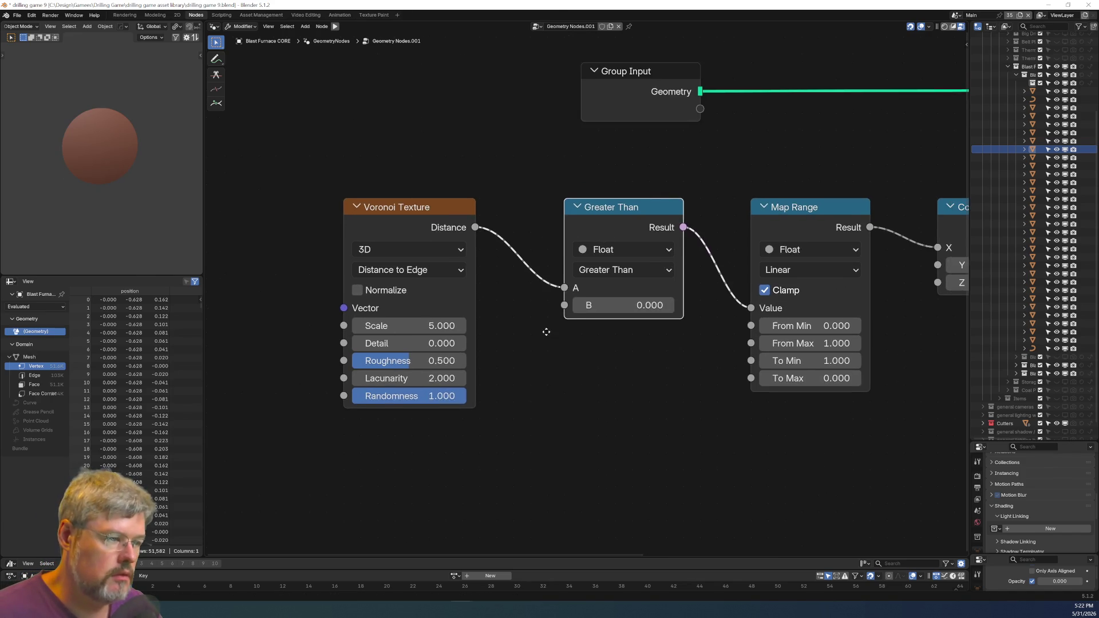
mouse_move(557, 317)
mouse_down()
mouse_move(634, 316)
mouse_move(578, 309)
mouse_up()
click(372, 383)
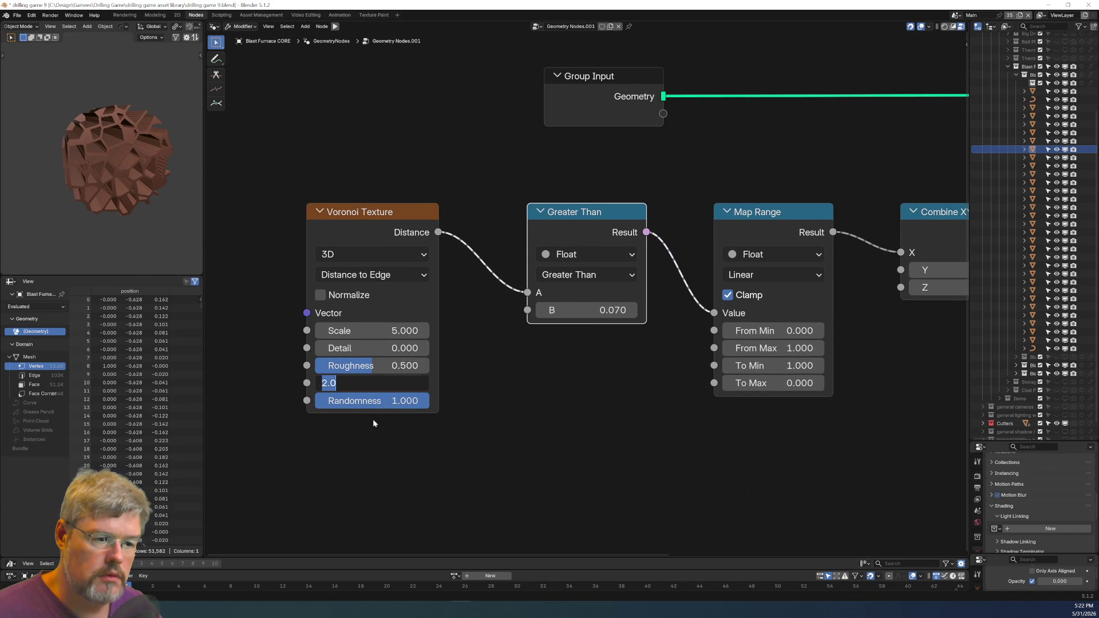
key(Escape)
Set the Map Range To Min to 0 and To Max to 1.
click(772, 365)
text(0)
key(Tab)
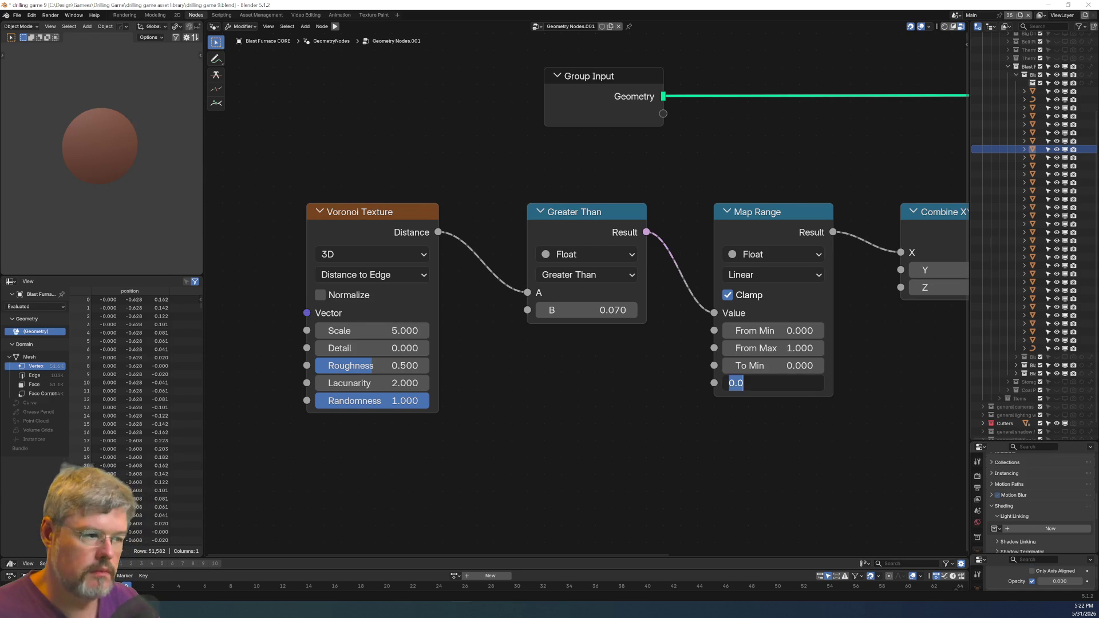
text(1)
key(Return)
mouse_move(137, 171)
middle_down()
mouse_move(104, 160)
mouse_move(154, 178)
mouse_move(129, 188)
middle_up()
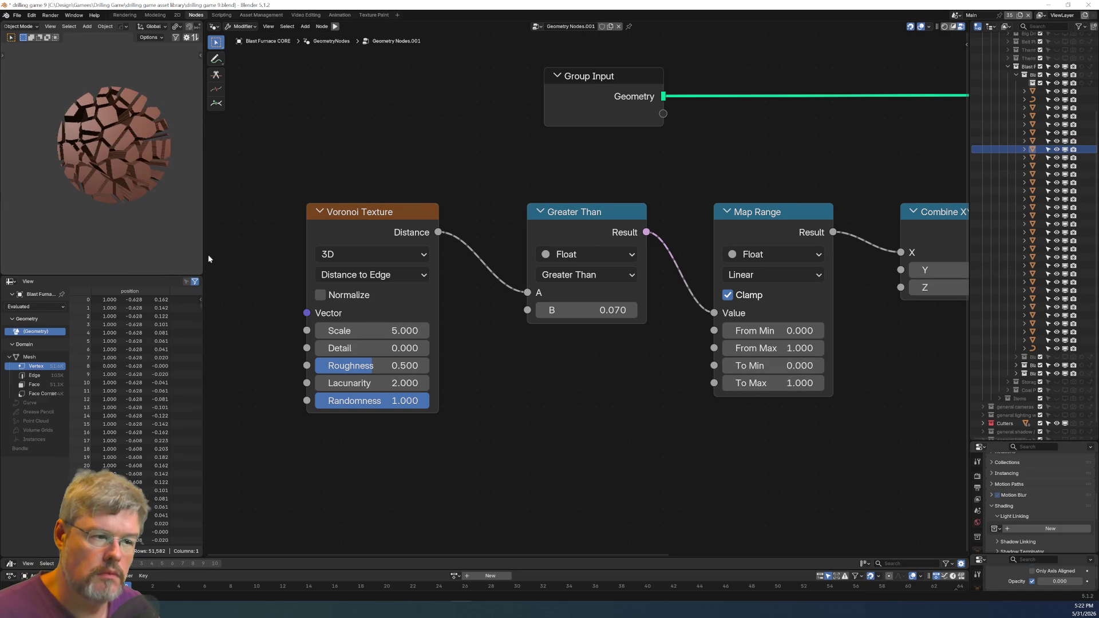
Shift the Voronoi and Greater Than nodes to the left.
scroll(443, 397, down, 1)
middle_drag(443, 397, 586, 353)
drag(424, 140, 657, 263)
mouse_move(710, 191)
mouse_down()
mouse_move(621, 207)
mouse_move(492, 207)
mouse_up()
click(471, 246)
Insert a Multiply node after Greater Than and feed Voronoi Distance into its second Value.
key(shift+a)
text(mul)
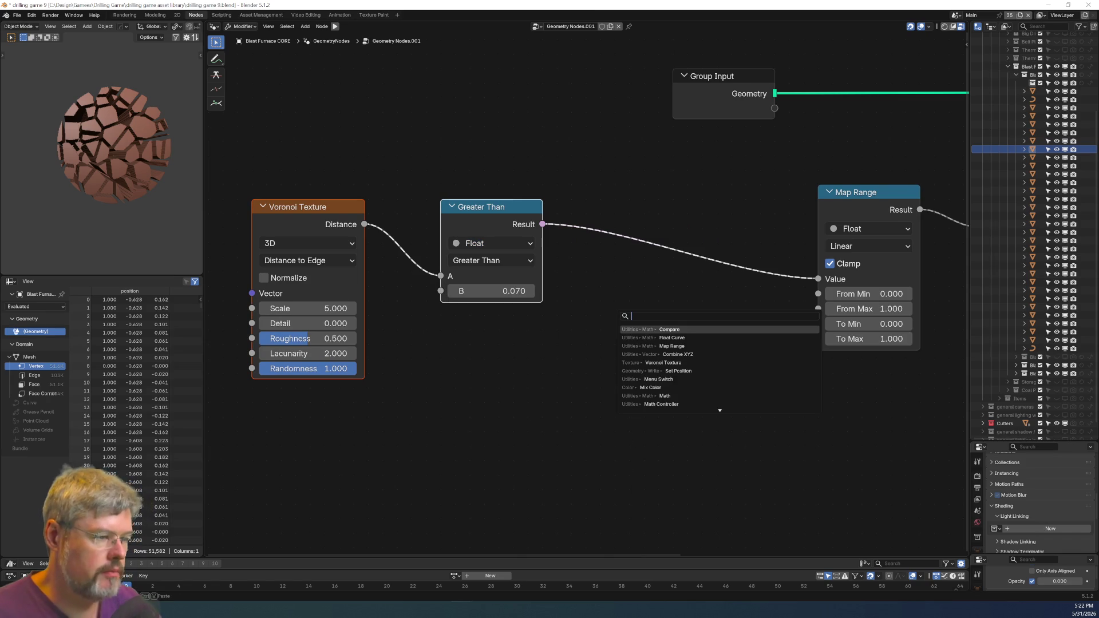
key(Return)
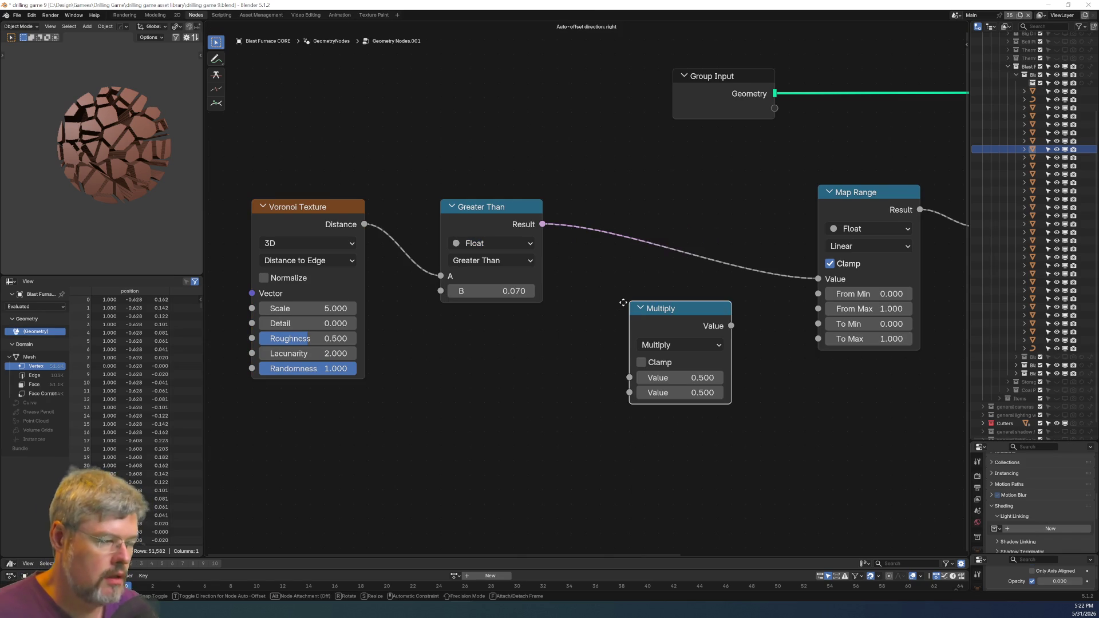
click(634, 218)
alt+right_drag(324, 274, 661, 307)
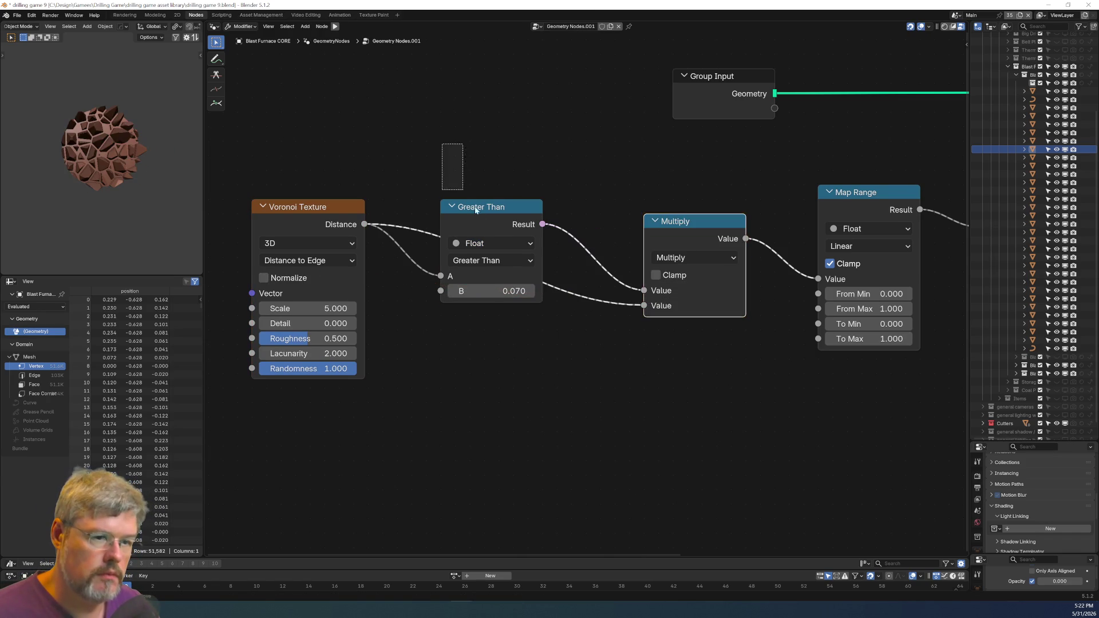
Move Greater Than up and the Voronoi Texture node down and right.
drag(475, 206, 490, 148)
drag(319, 197, 363, 225)
scroll(95, 156, up, 6)
mouse_move(95, 156)
middle_down()
mouse_move(36, 143)
mouse_move(91, 154)
mouse_move(46, 166)
mouse_move(86, 171)
mouse_move(50, 160)
mouse_move(95, 146)
mouse_move(95, 128)
middle_up()
middle_drag(91, 166, 110, 187)
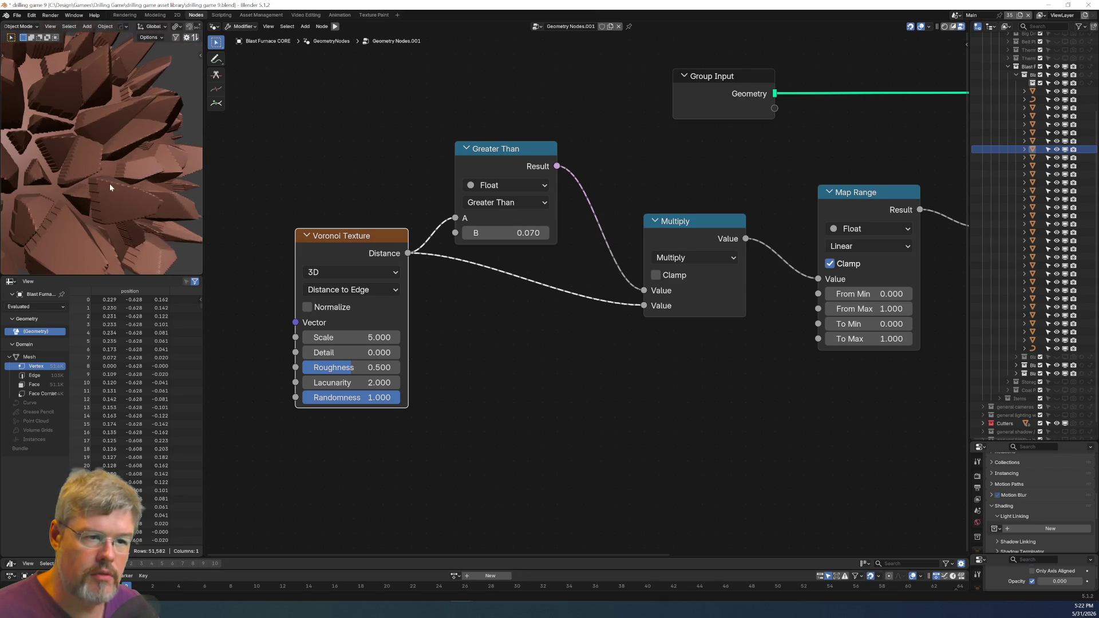
scroll(576, 392, down, 1)
Shift the Voronoi, Greater Than and Multiply nodes to the left.
middle_drag(576, 393, 498, 369)
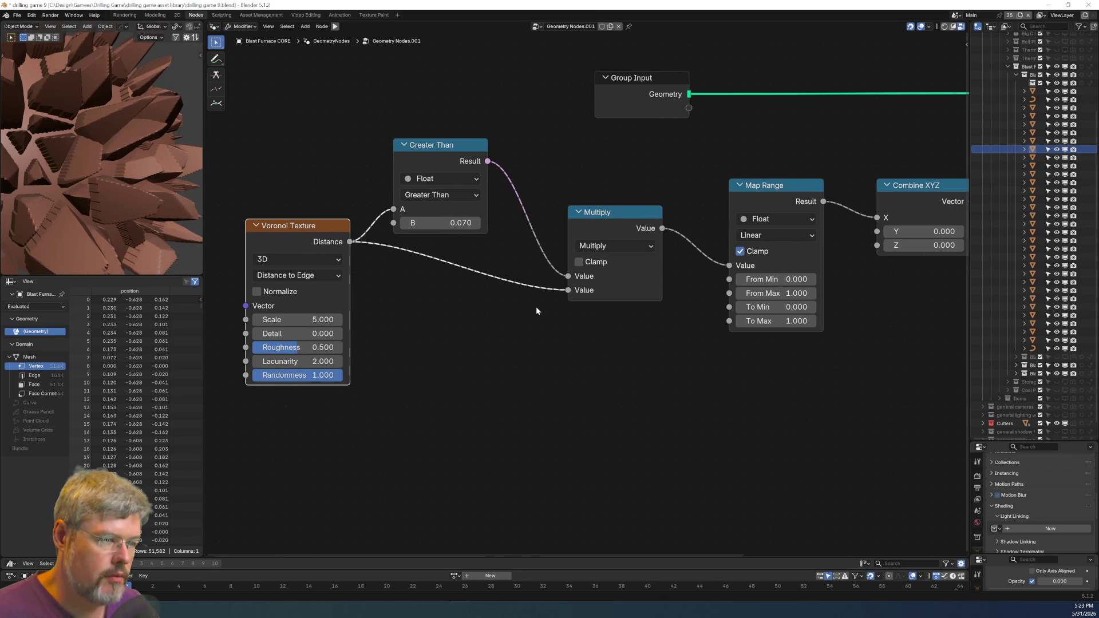
drag(259, 119, 486, 364)
key(g)
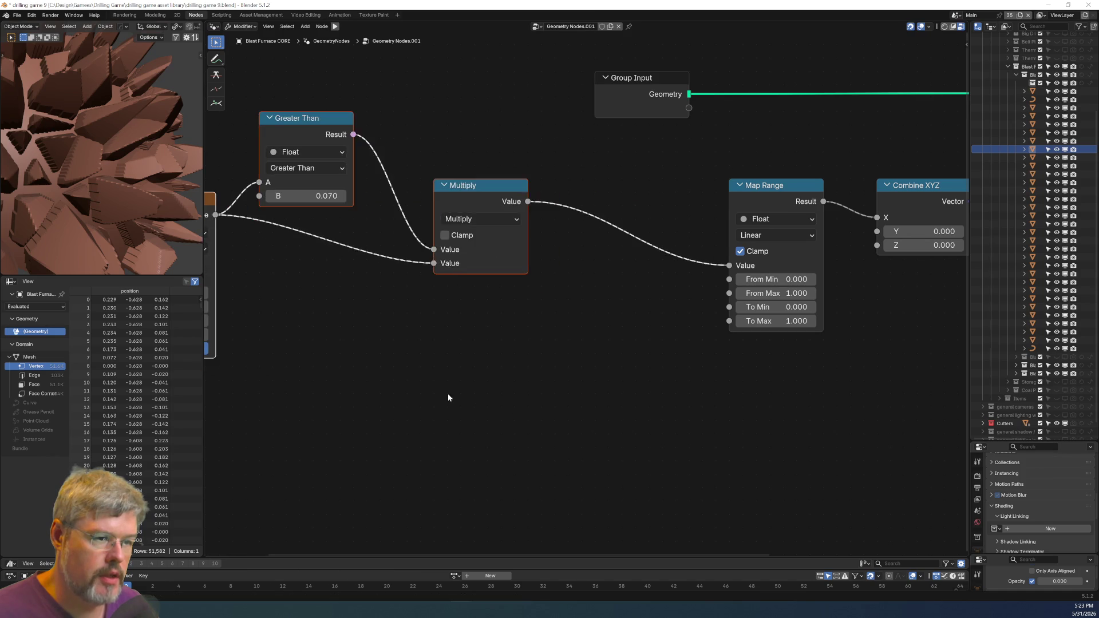
scroll(404, 264, down, 1)
click(404, 264)
middle_drag(404, 264, 410, 196)
Duplicate Greater Than as a Less Than node and connect Voronoi Distance to its A input.
click(344, 67)
key(shift+d)
click(344, 216)
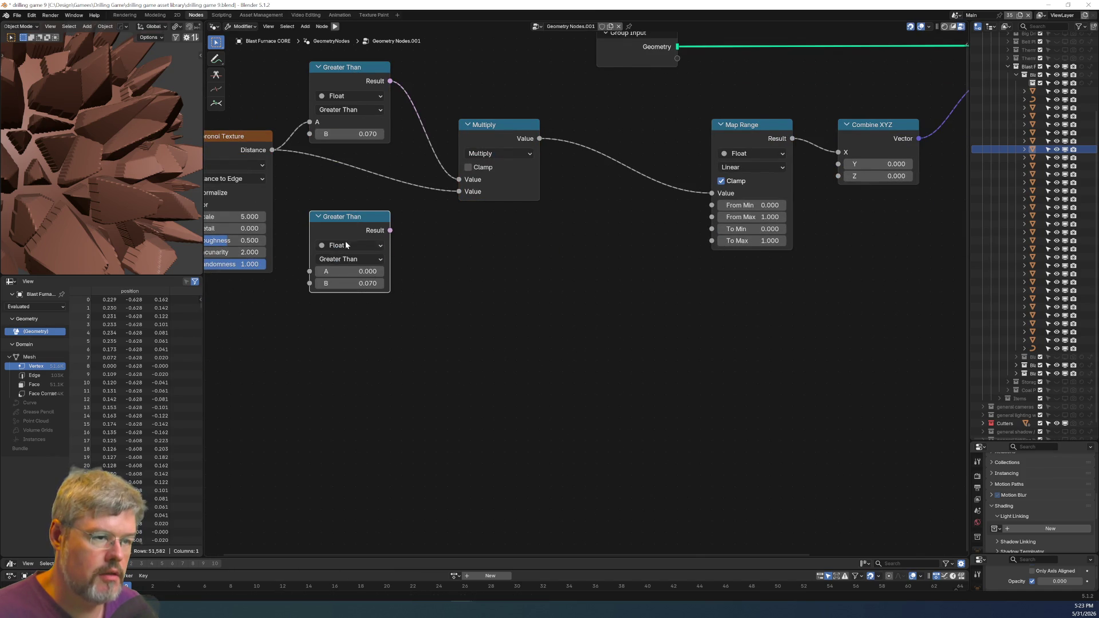
click(344, 259)
click(330, 287)
key(g)
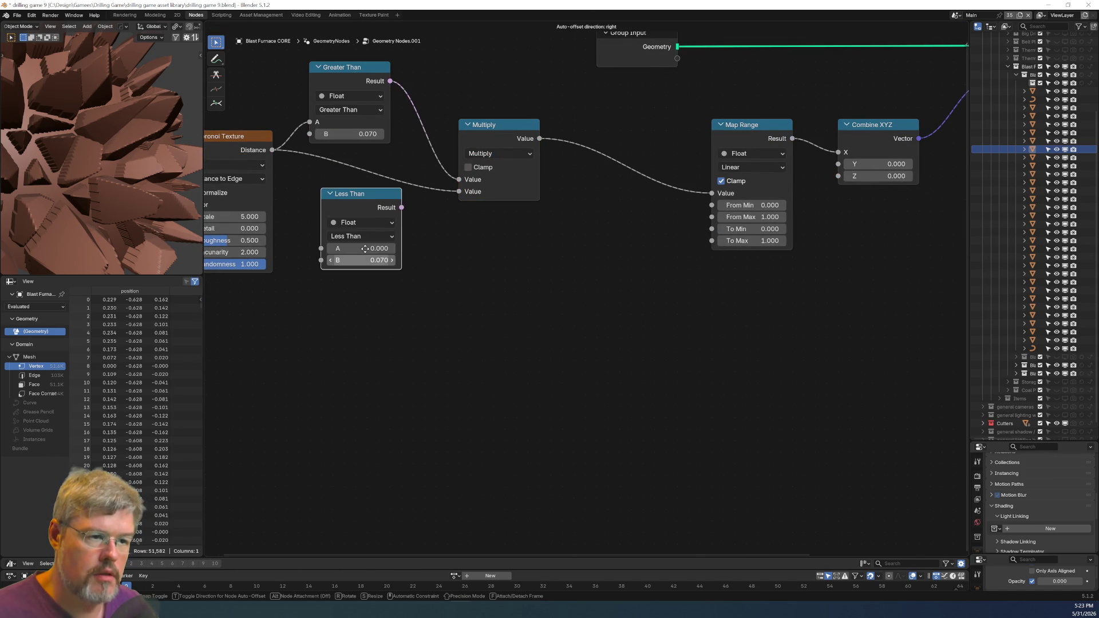
click(356, 282)
mouse_move(266, 155)
alt+right_down()
mouse_move(349, 251)
mouse_move(492, 274)
alt+right_up()
Delete the accidental extra Multiply node and lower the Less Than node.
click(504, 140)
key(shift+d)
click(503, 255)
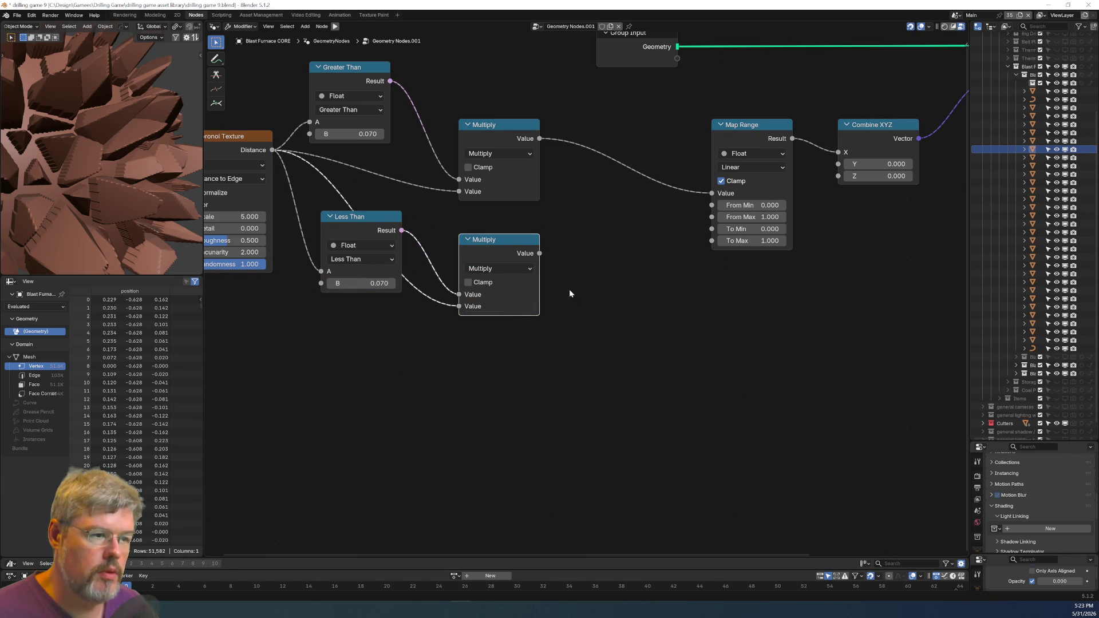
mouse_move(539, 253)
mouse_down()
mouse_move(658, 238)
mouse_move(619, 261)
mouse_up()
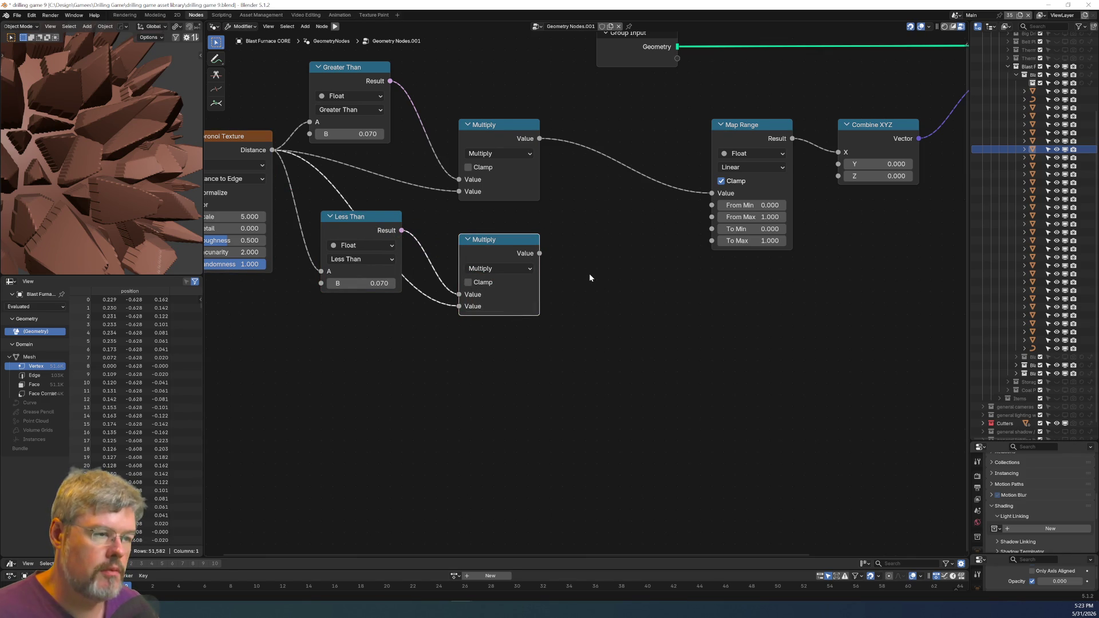
drag(355, 216, 344, 274)
middle_drag(343, 274, 344, 315)
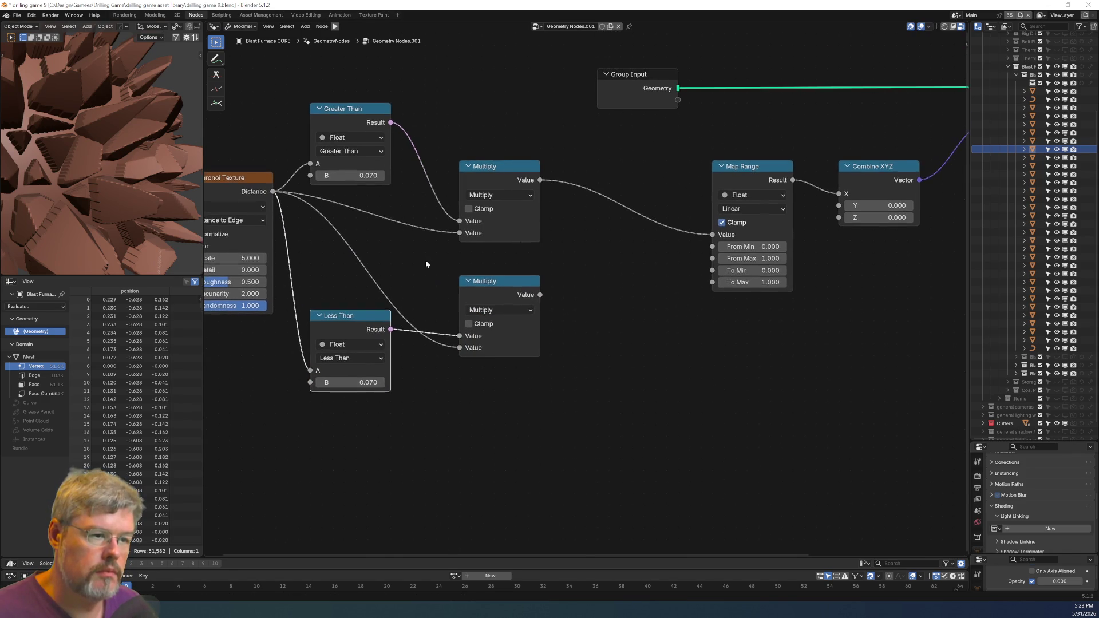
drag(465, 267, 573, 435)
key(x)
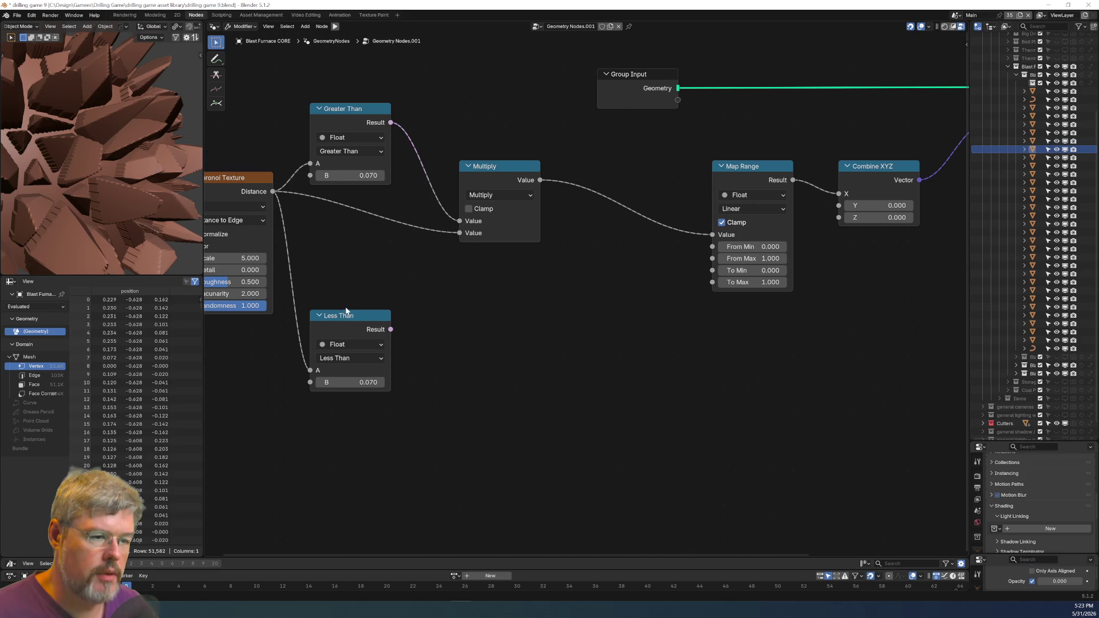
Place the Less Than node beneath Multiply, outside the node chain.
mouse_move(363, 323)
mouse_down()
mouse_move(509, 305)
mouse_move(516, 289)
mouse_move(460, 184)
mouse_move(458, 135)
mouse_move(459, 145)
mouse_up()
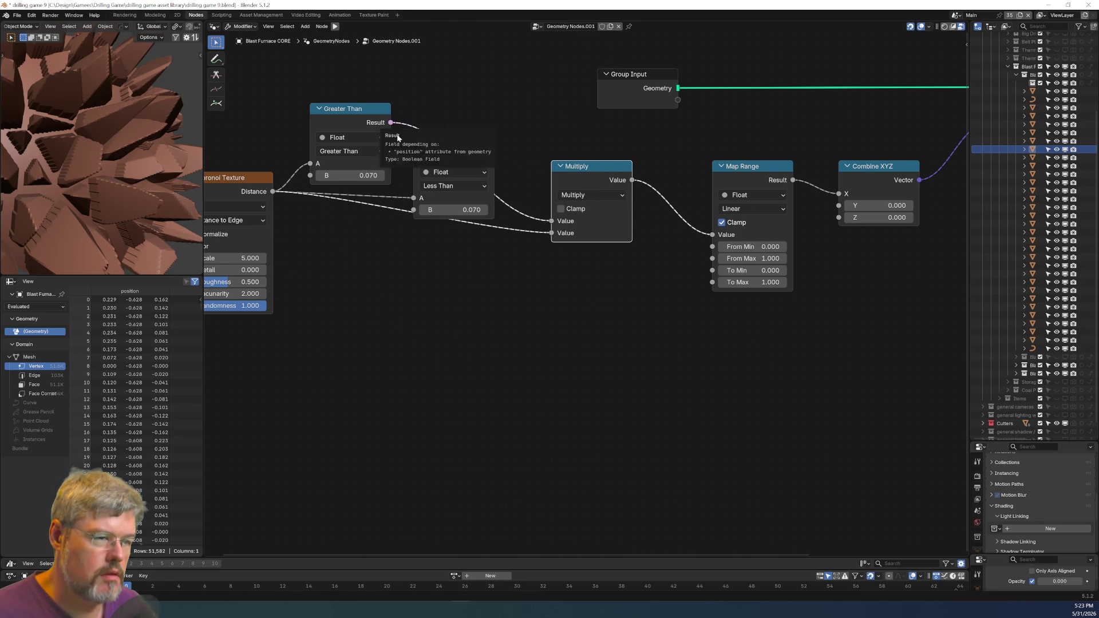
mouse_move(455, 150)
alt+mouse_down()
mouse_move(445, 262)
mouse_move(361, 261)
mouse_move(349, 273)
alt+mouse_up()
key(shift+a)
Add a Boolean Math And node, replacing the mistakenly added Boolean input node.
text(bool)
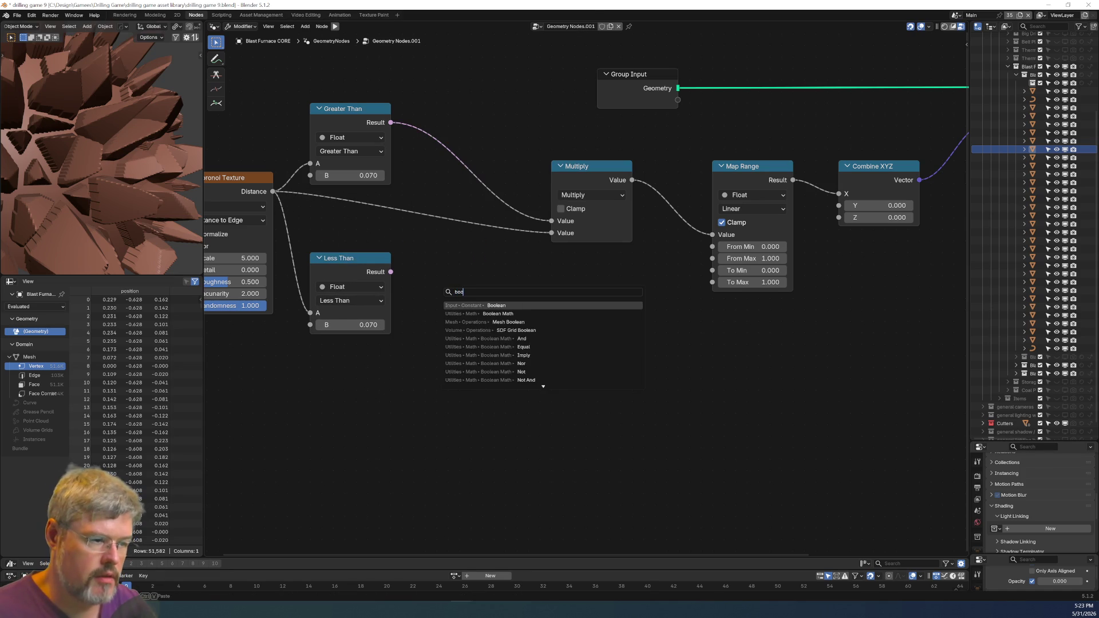
key(Return)
key(ctrl+z)
key(shift+a)
text(bool)
key(Return)
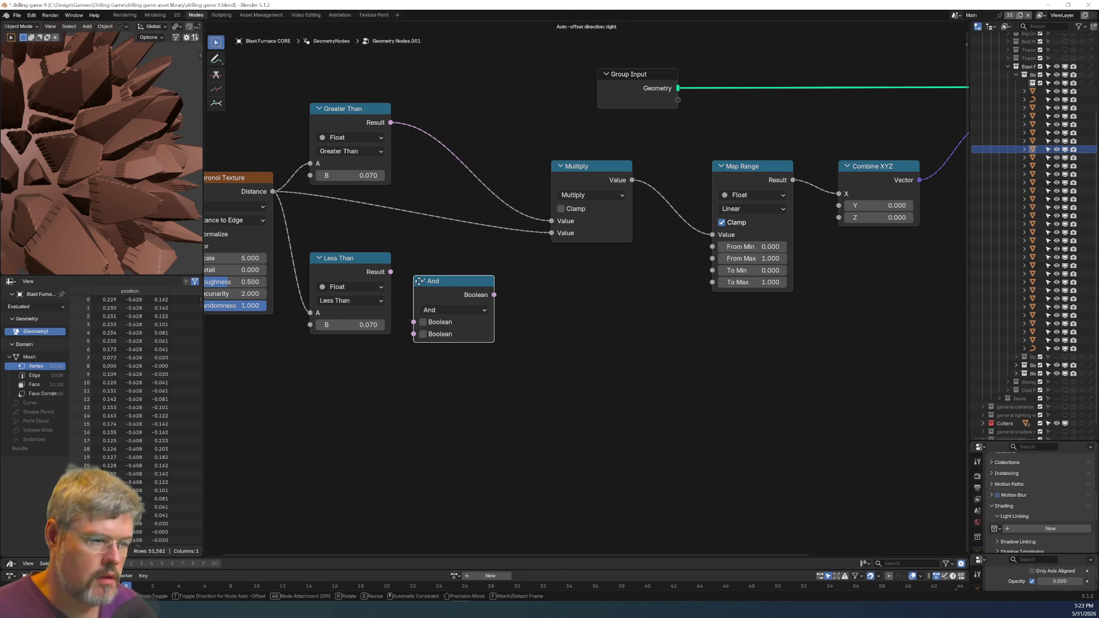
Feed the Less Than and Greater Than results into And, and And into Multiply.
alt+right_drag(378, 298, 421, 320)
alt+right_drag(388, 135, 458, 287)
drag(494, 295, 547, 220)
drag(478, 310, 490, 173)
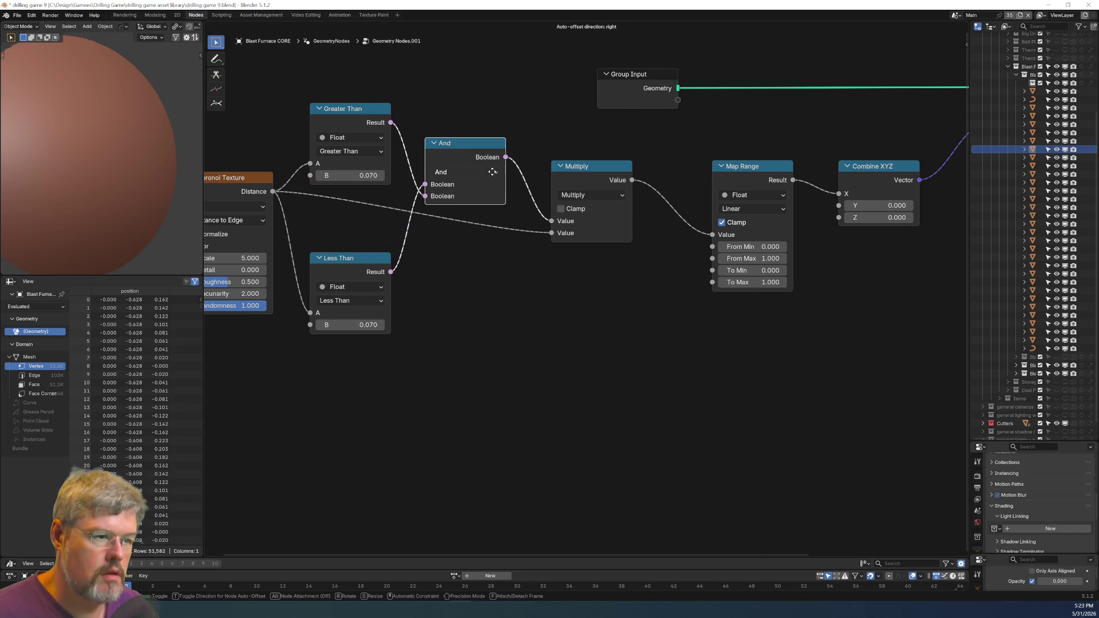
Raise the Less Than threshold B to 0.170 and inspect the banded cells.
click(437, 361)
scroll(437, 362, up, 2)
mouse_move(418, 358)
mouse_down()
mouse_move(395, 358)
mouse_move(563, 357)
mouse_move(438, 358)
mouse_up()
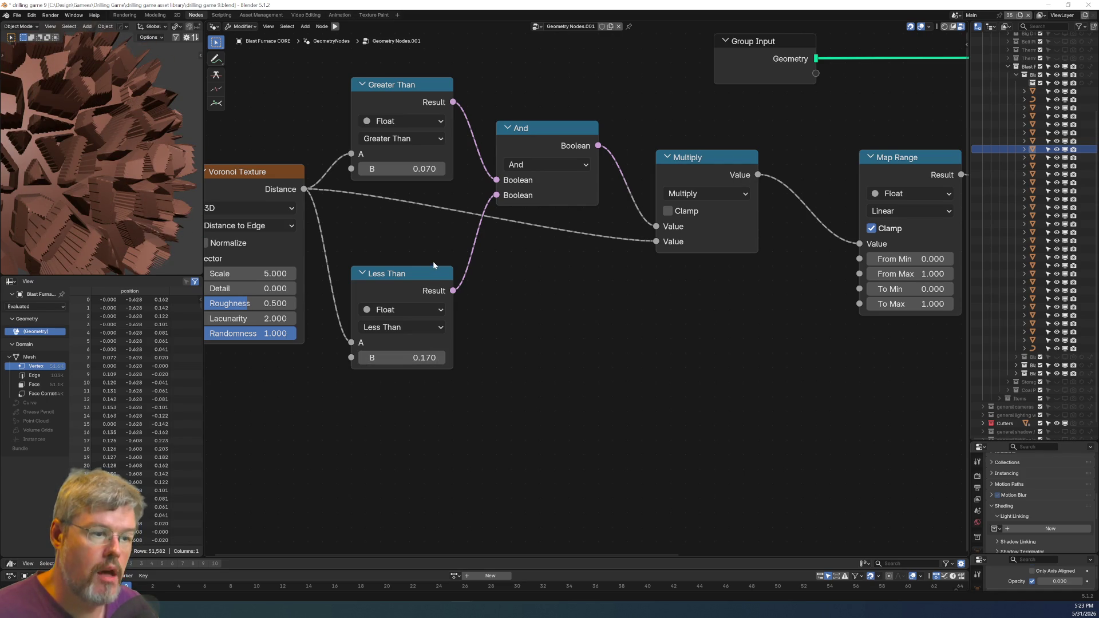
middle_drag(411, 225, 388, 228)
mouse_move(13, 160)
middle_down()
mouse_move(166, 178)
mouse_move(175, 201)
mouse_move(43, 203)
middle_up()
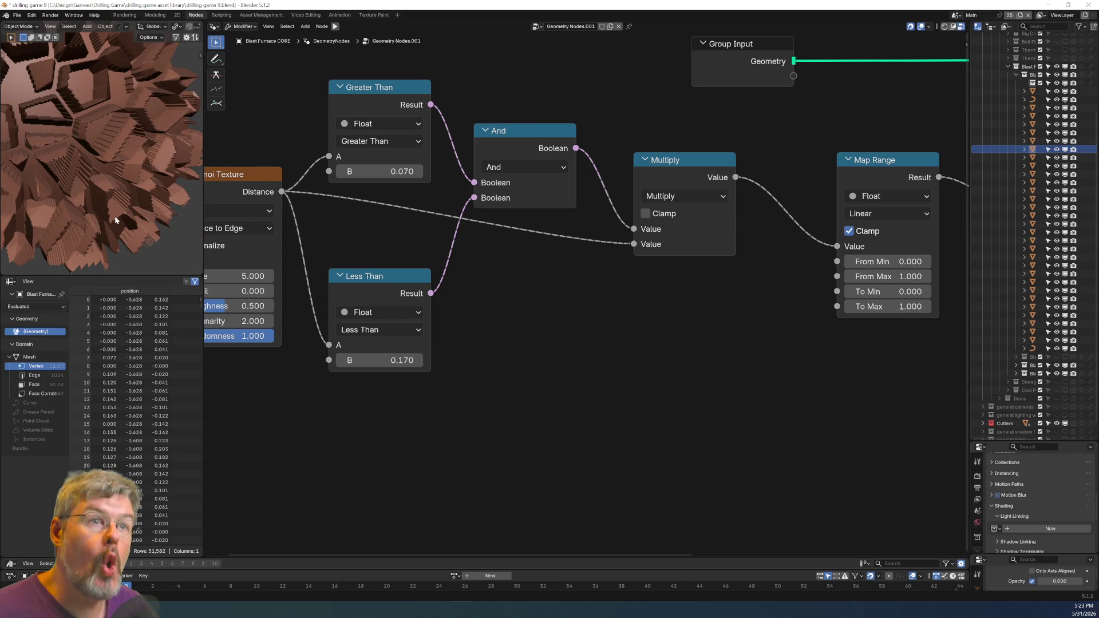
scroll(115, 215, up, 2)
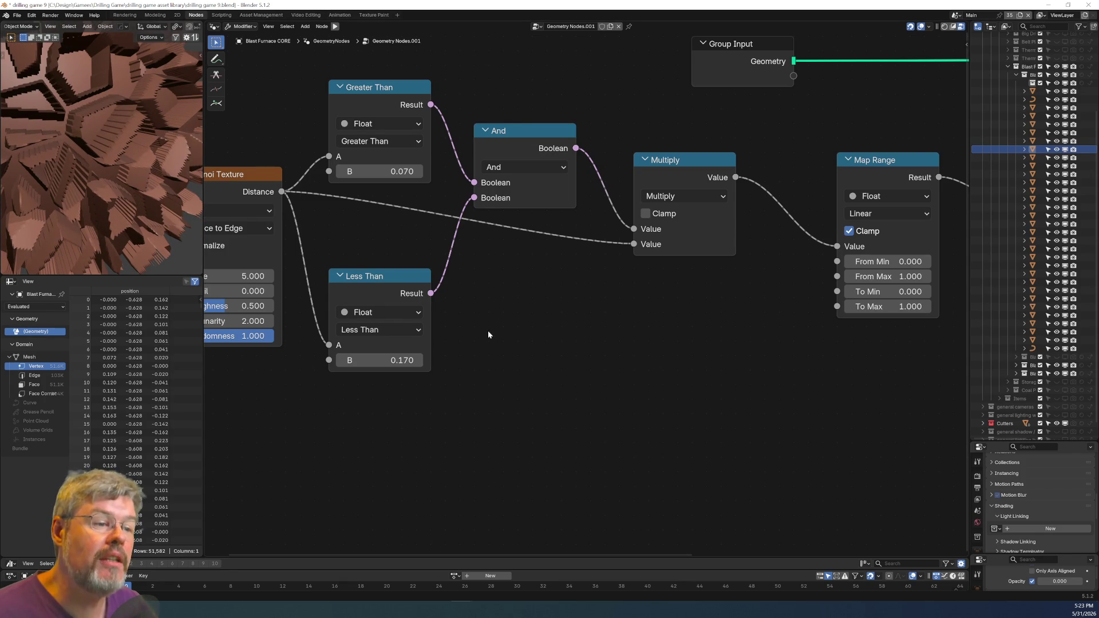
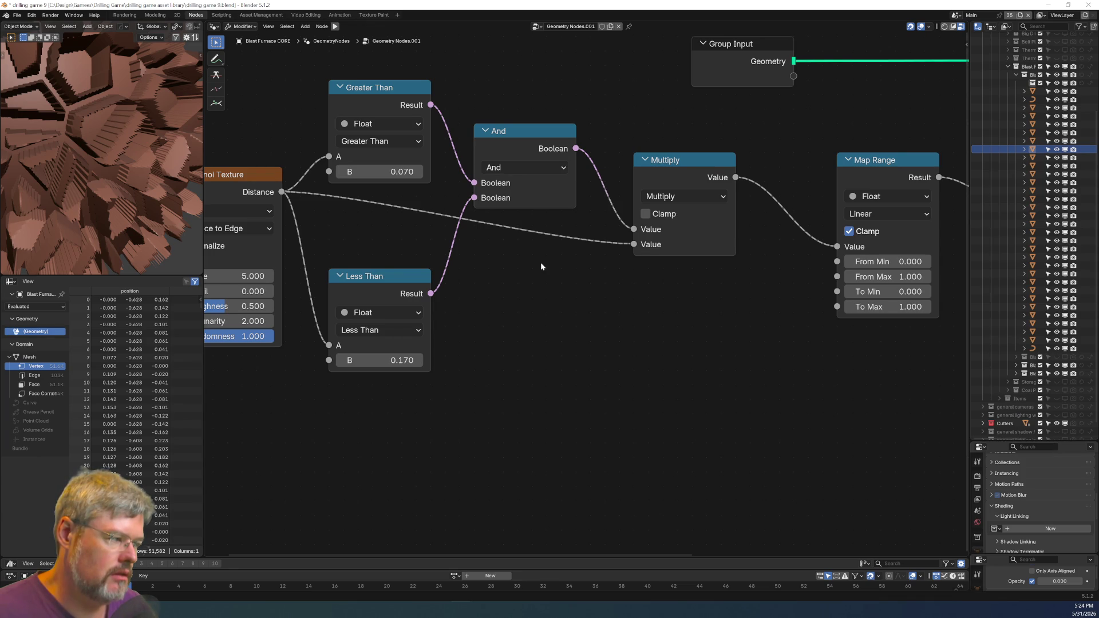
Delete the Less Than, Greater Than, And and Multiply nodes.
drag(397, 259, 461, 372)
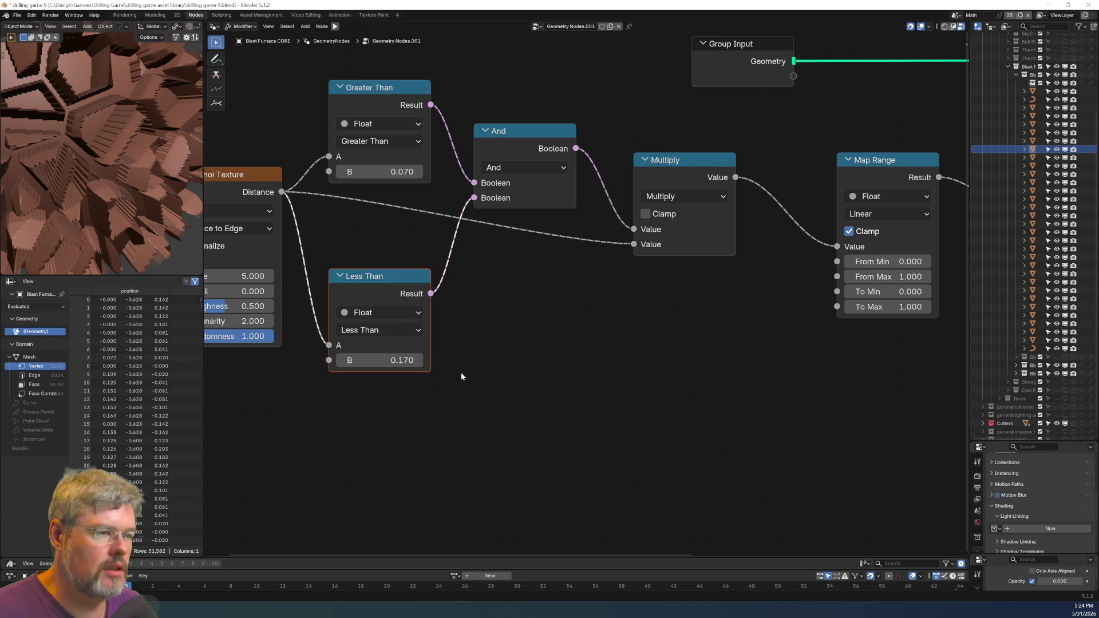
key(x)
mouse_move(341, 67)
mouse_down()
mouse_move(602, 208)
mouse_move(667, 150)
mouse_up()
key(x)
Add a Clamp node between Voronoi Distance and Map Range Value, with Min 0.07 and Max 0.16.
key(shift+a)
text(clamp)
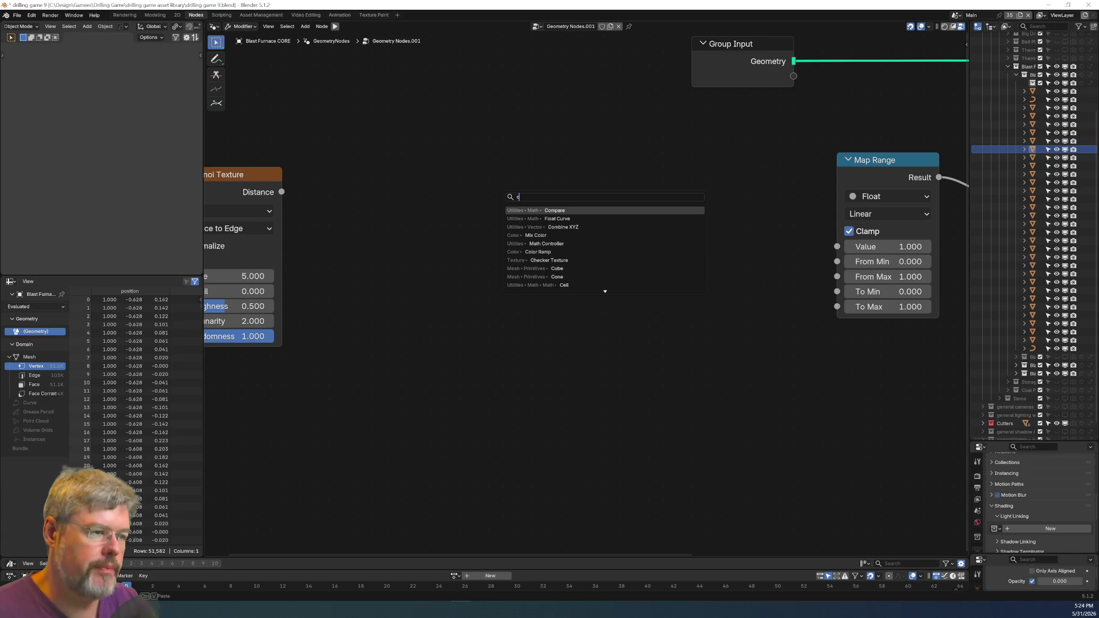
key(Return)
click(525, 213)
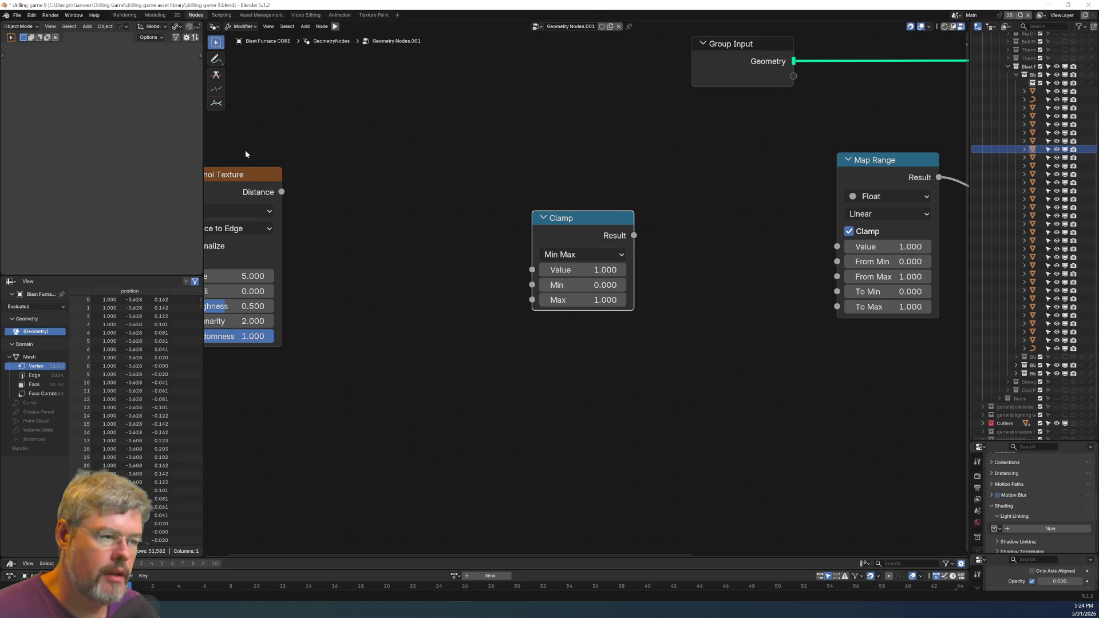
drag(285, 197, 541, 267)
mouse_move(635, 236)
mouse_down()
mouse_move(746, 224)
mouse_move(776, 240)
mouse_move(837, 246)
mouse_up()
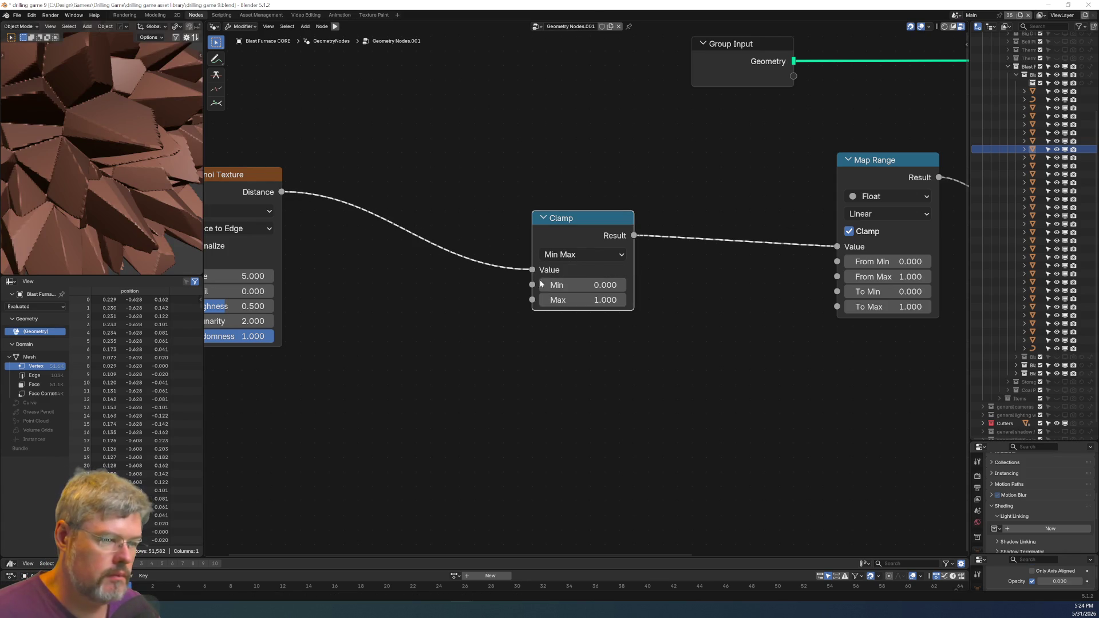
mouse_move(566, 285)
mouse_down()
mouse_move(579, 285)
mouse_move(572, 300)
mouse_move(507, 300)
mouse_move(518, 300)
mouse_up()
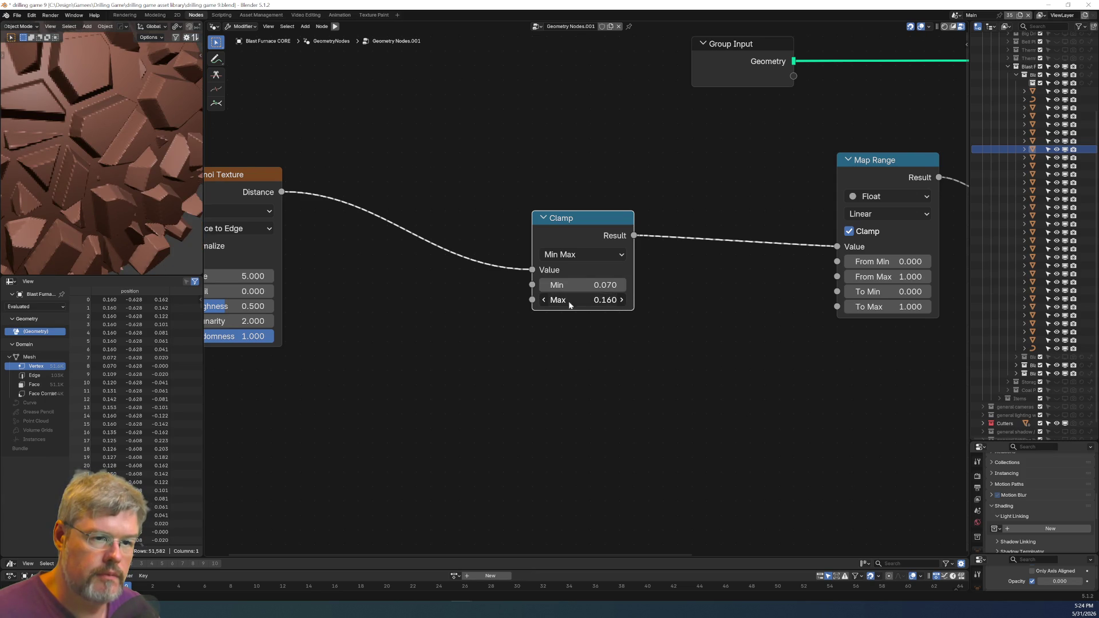
Inspect the faceted sphere and bring up the Voronoi Texture dimension choices.
scroll(97, 120, down, 5)
middle_drag(98, 119, 47, 87)
scroll(82, 184, up, 5)
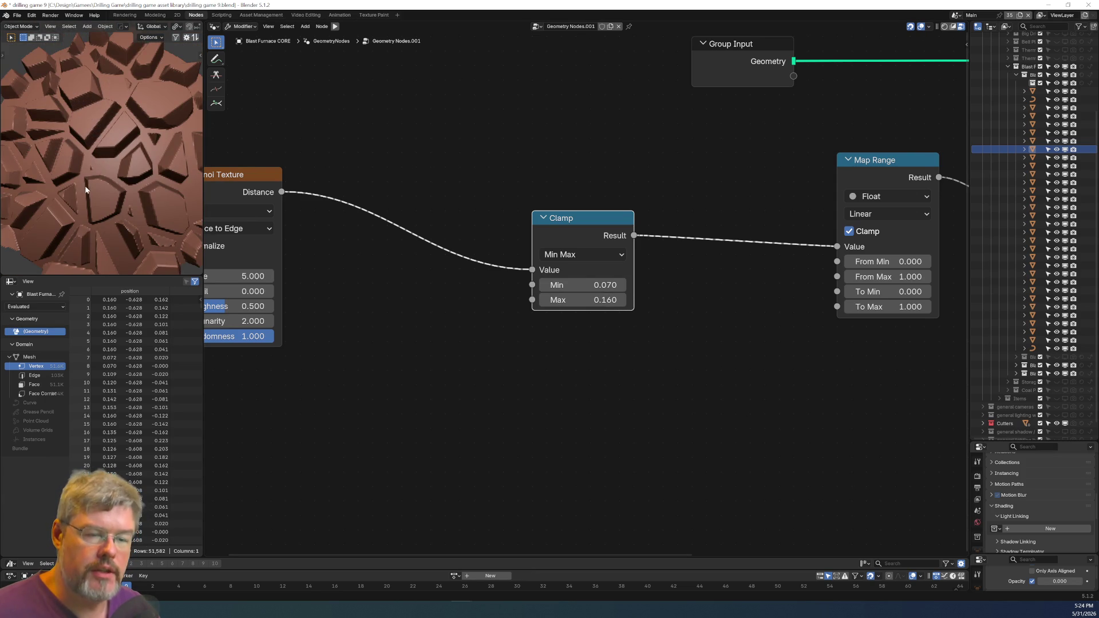
middle_drag(373, 321, 598, 358)
click(450, 248)
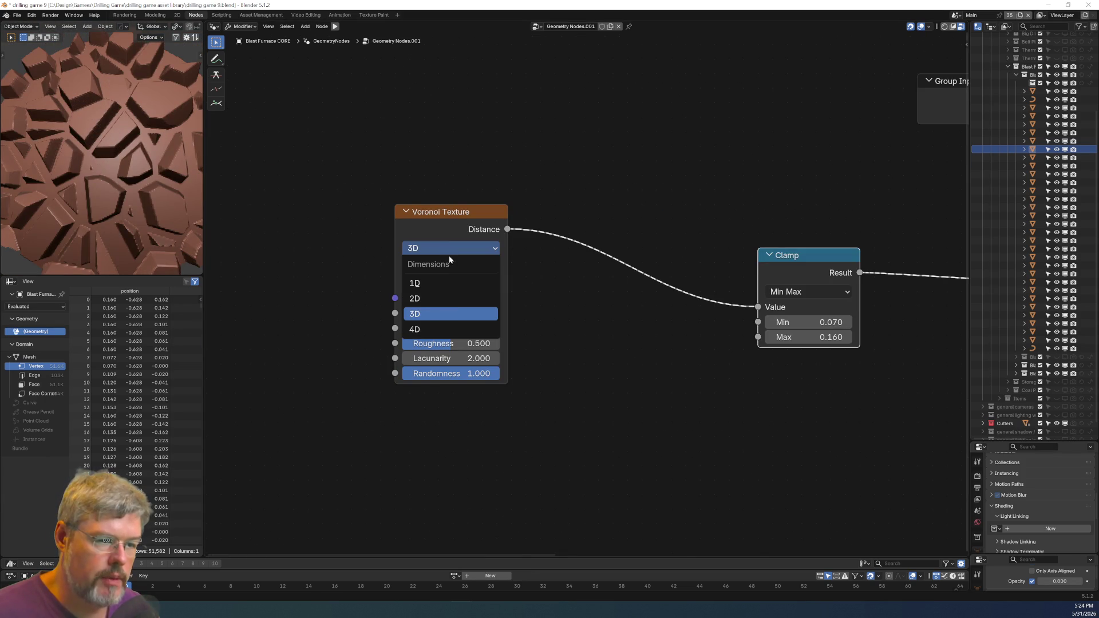
Switch the Voronoi Texture to 2D and check the vertically striped sphere.
click(454, 297)
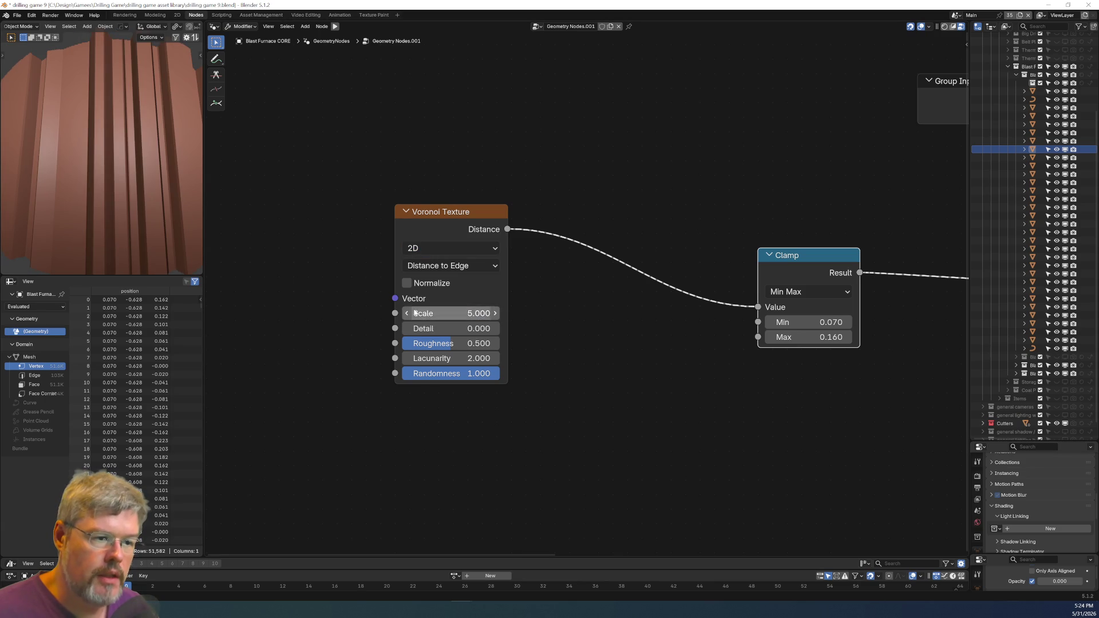
scroll(137, 152, down, 5)
mouse_move(112, 159)
middle_down()
mouse_move(104, 193)
mouse_move(127, 235)
mouse_move(93, 206)
middle_up()
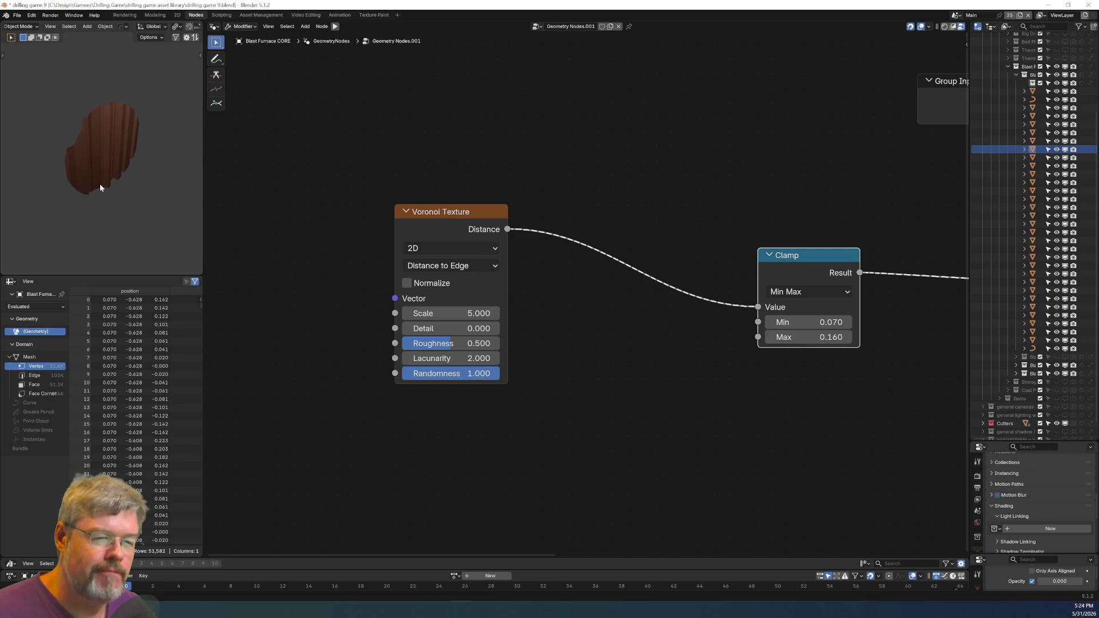
middle_drag(144, 208, 88, 143)
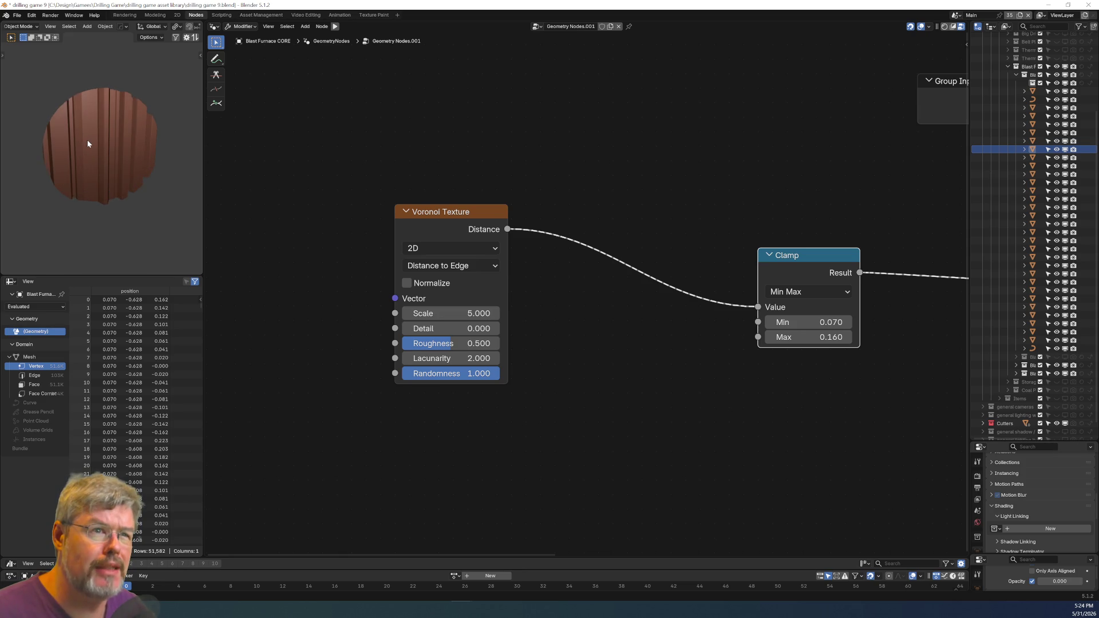
scroll(87, 140, up, 3)
scroll(88, 149, down, 3)
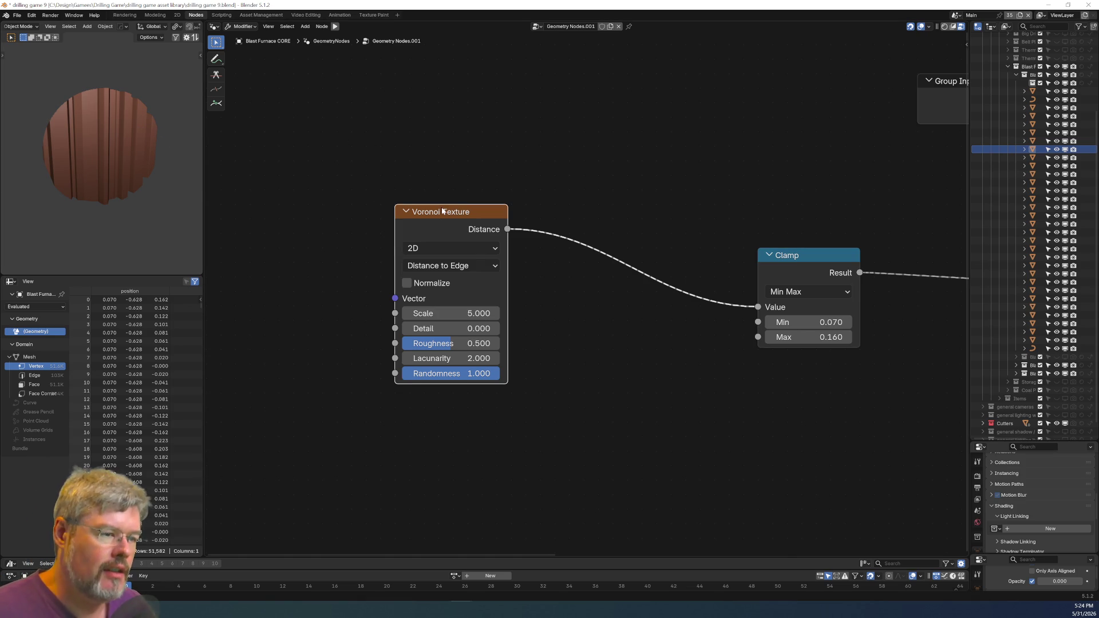
Move the Voronoi and Clamp nodes next to Map Range in a compact chain.
drag(442, 211, 658, 252)
scroll(595, 249, down, 1)
middle_drag(595, 248, 349, 275)
mouse_move(418, 358)
mouse_down()
mouse_move(512, 345)
mouse_move(558, 305)
mouse_up()
click(654, 394)
scroll(653, 394, up, 1)
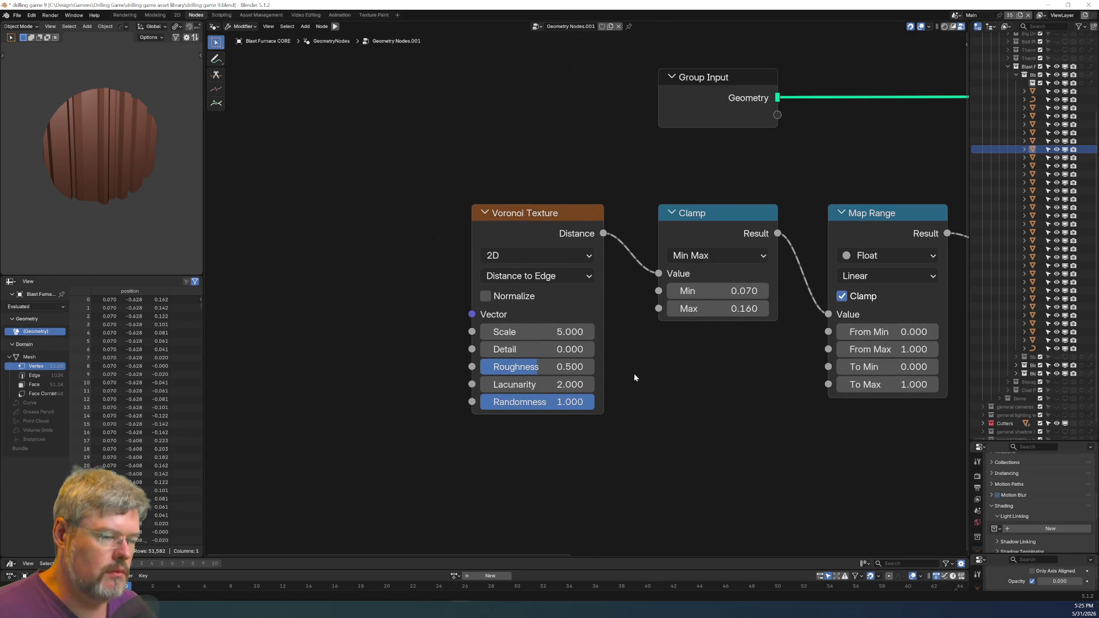
Save the blend file from the File menu.
mouse_move(697, 382)
middle_down()
mouse_move(427, 337)
mouse_move(538, 313)
middle_up()
scroll(428, 336, down, 2)
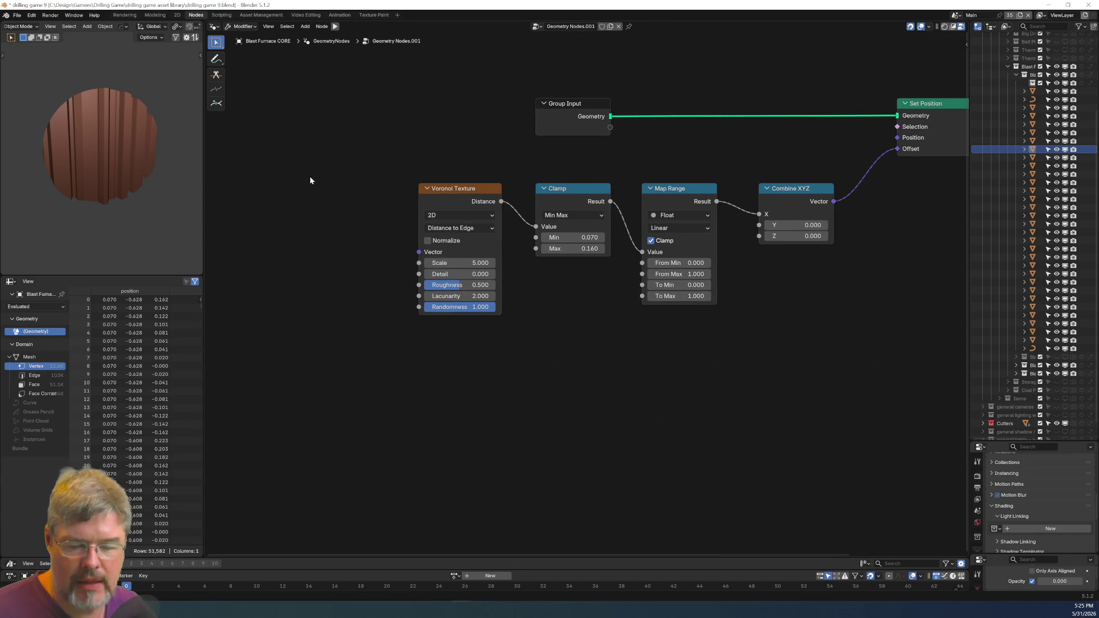
click(17, 15)
click(53, 70)
Raise the Clamp Max to 0.280 for deeper vertical ridges, then begin rotating the object −90° about Y.
scroll(736, 304, up, 3)
mouse_move(736, 304)
middle_down()
mouse_move(522, 353)
mouse_move(799, 339)
middle_up()
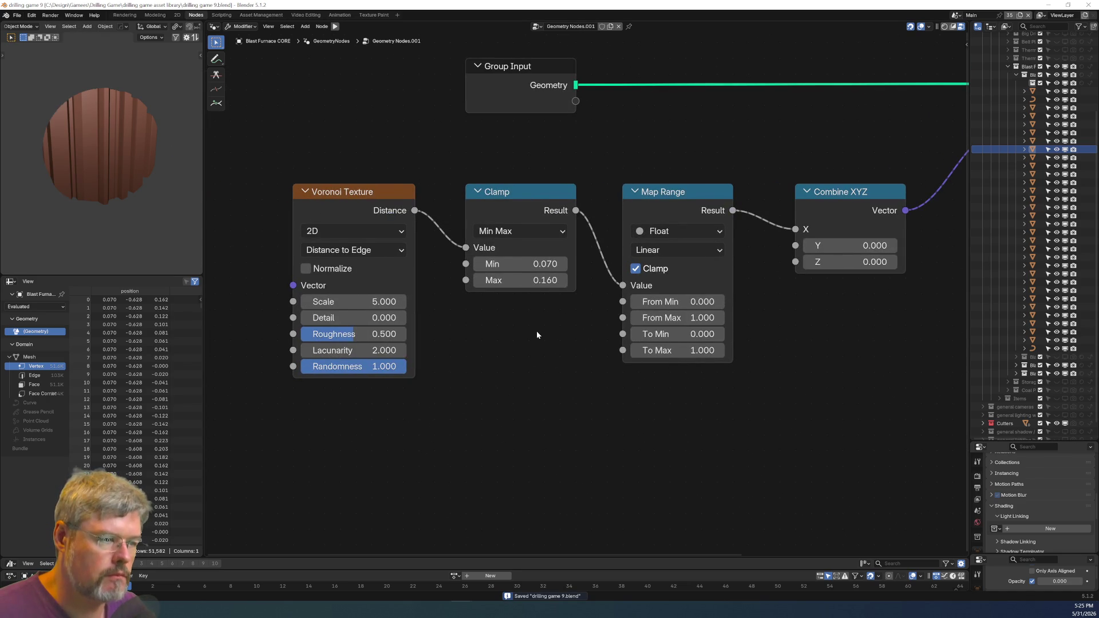
scroll(535, 331, up, 1)
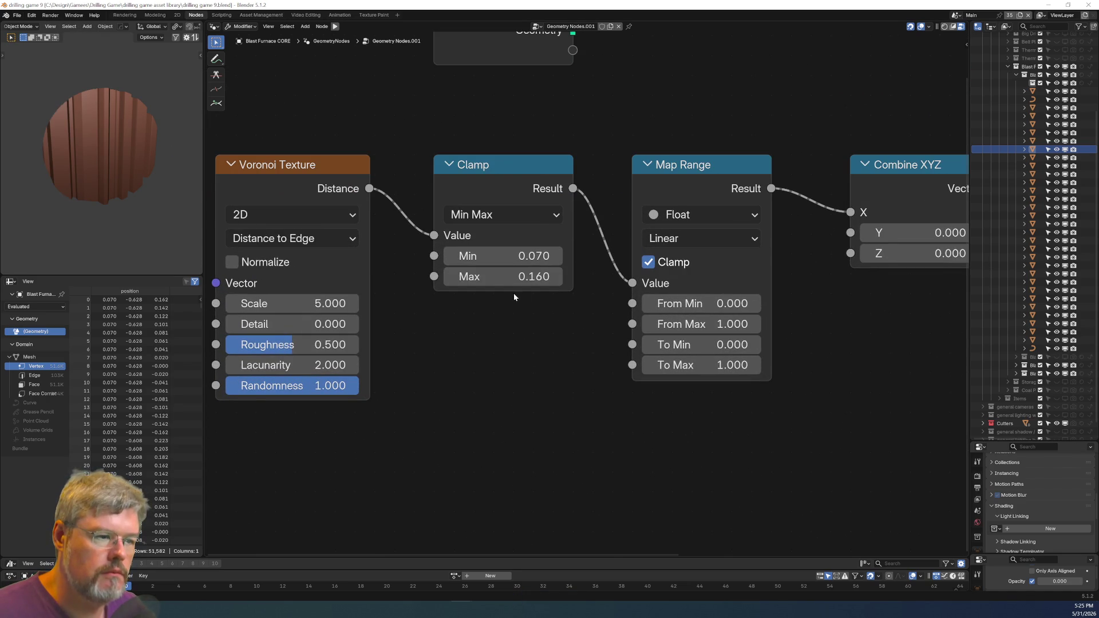
mouse_move(504, 276)
mouse_down()
mouse_move(550, 277)
mouse_move(475, 277)
mouse_move(523, 276)
mouse_up()
mouse_move(157, 212)
middle_down()
mouse_move(166, 245)
mouse_move(128, 169)
middle_up()
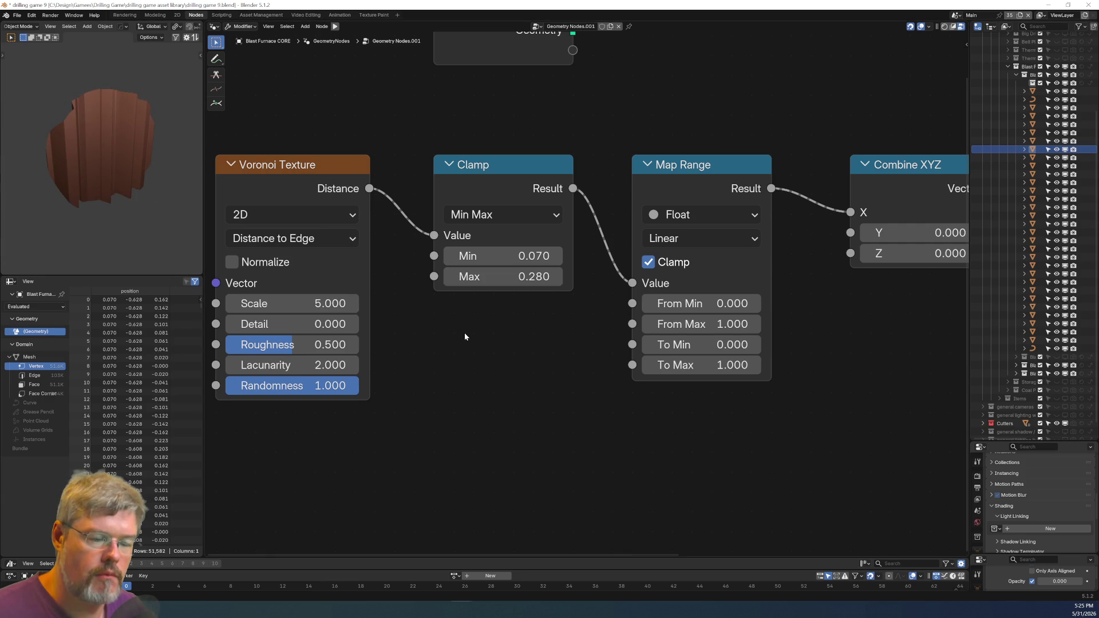
scroll(460, 335, down, 1)
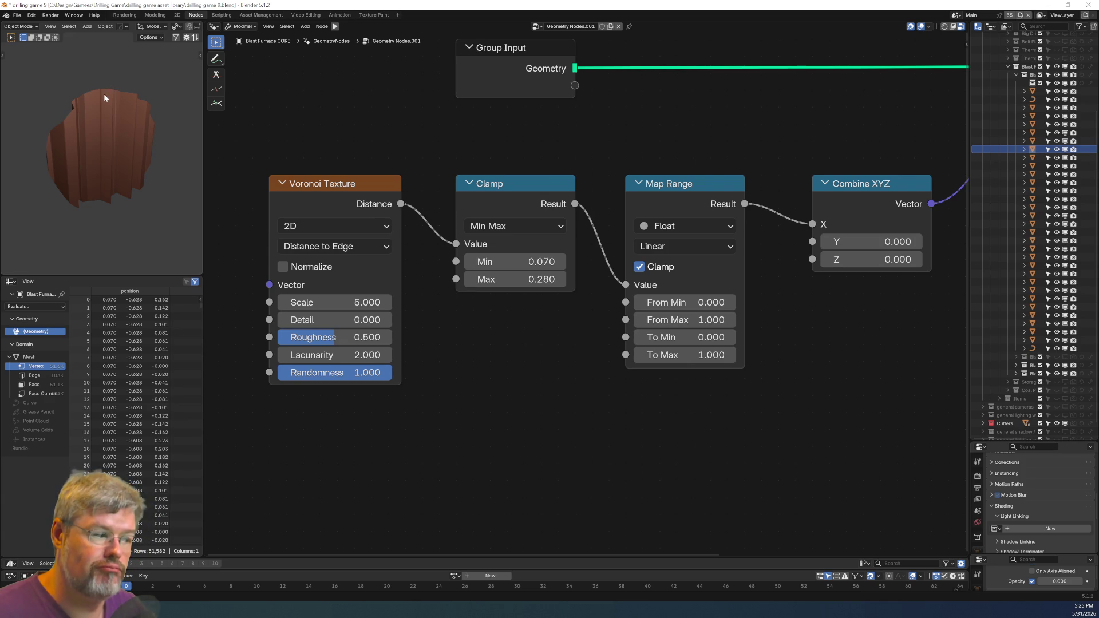
text(r-90)
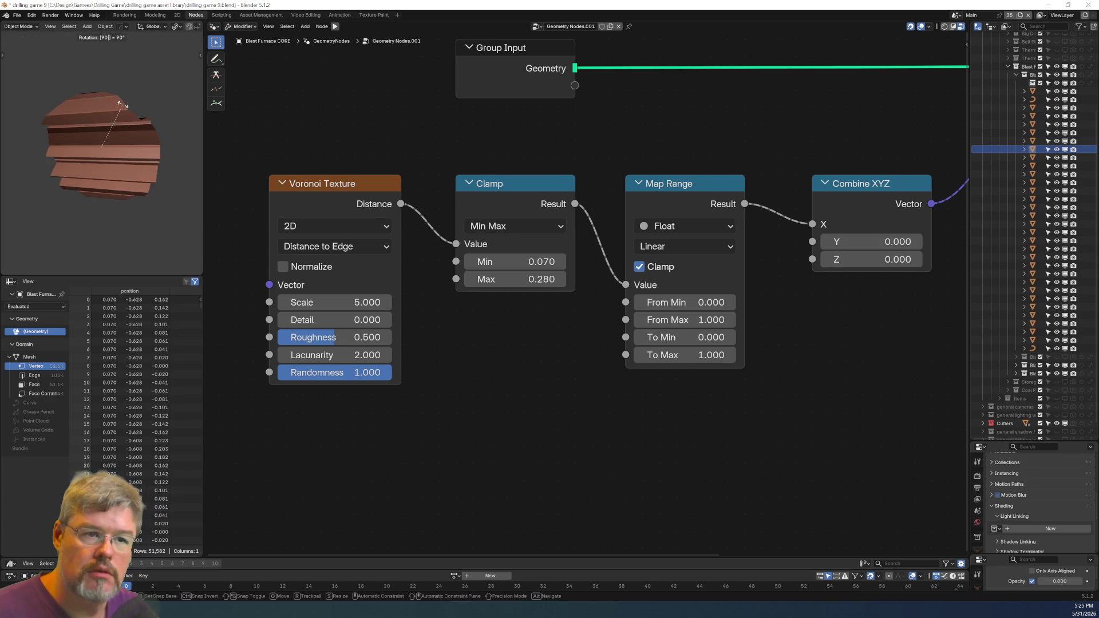
text(y)
Confirm the −90° Y rotation and apply Rotation so the mesh lies flat.
key(Return)
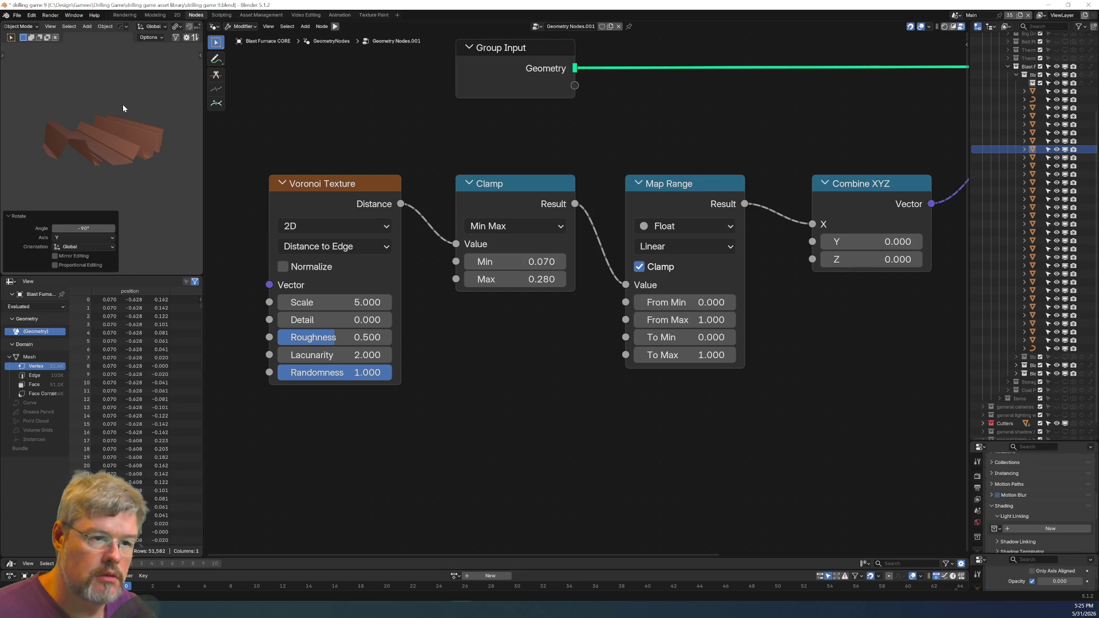
key(ctrl+a)
click(122, 105)
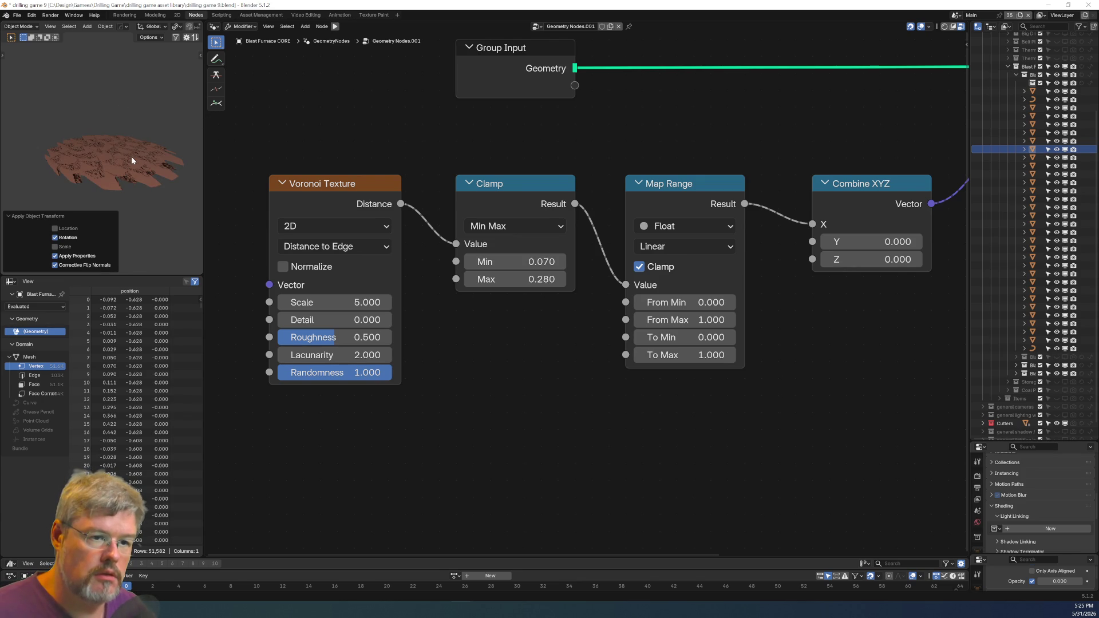
scroll(893, 216, down, 2)
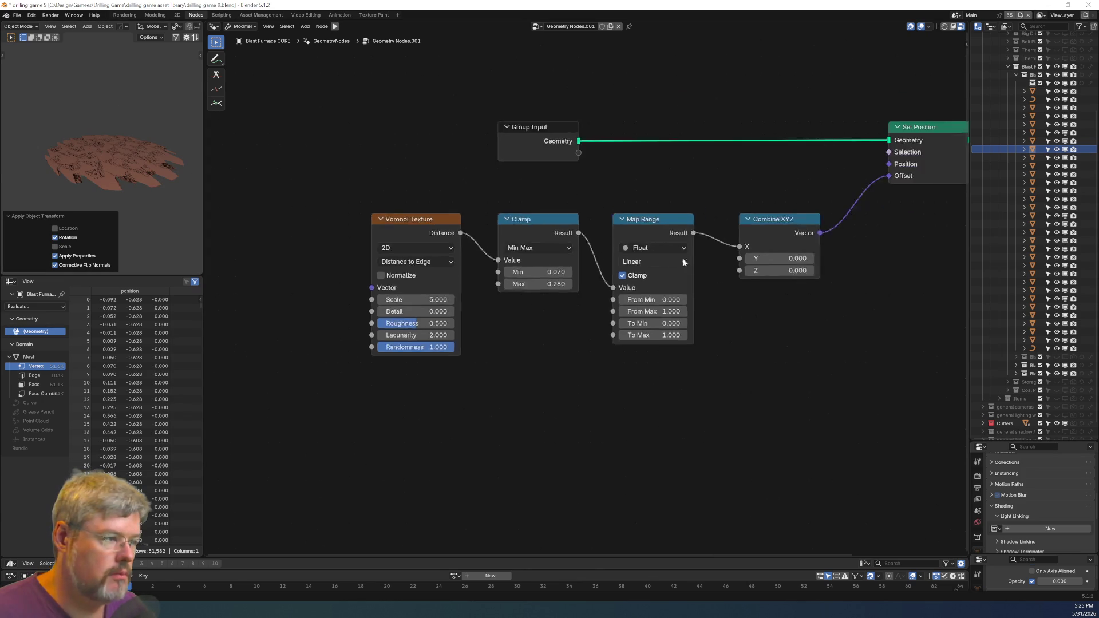
Detach Set Position and its Combine XYZ offset from the chain, then apply the object's rotation.
middle_drag(902, 215, 572, 334)
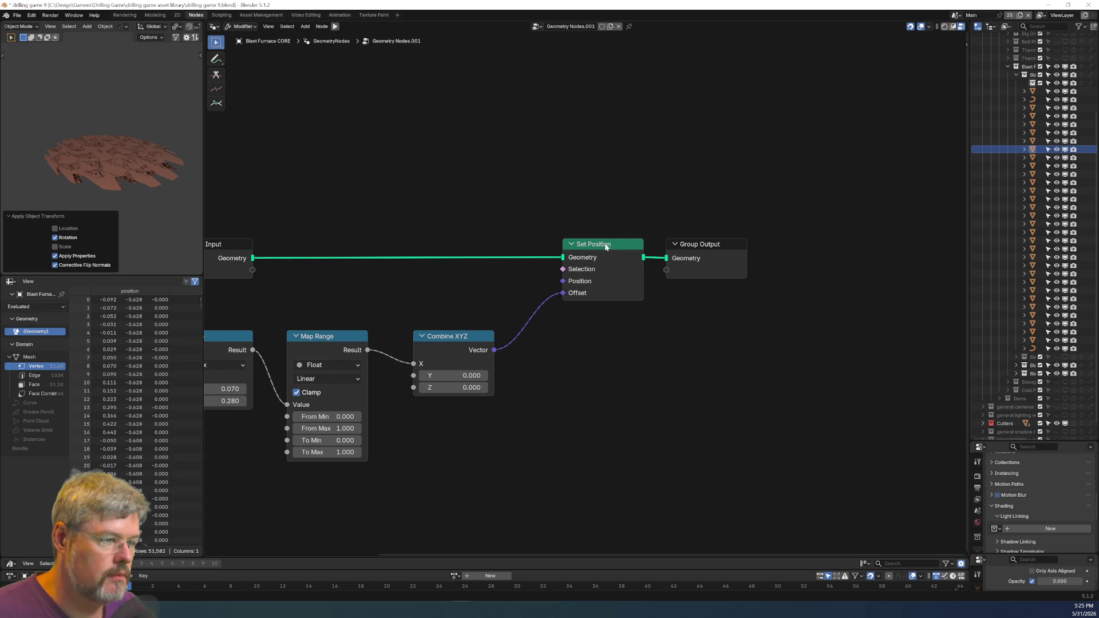
drag(563, 293, 619, 361)
alt+drag(598, 244, 587, 336)
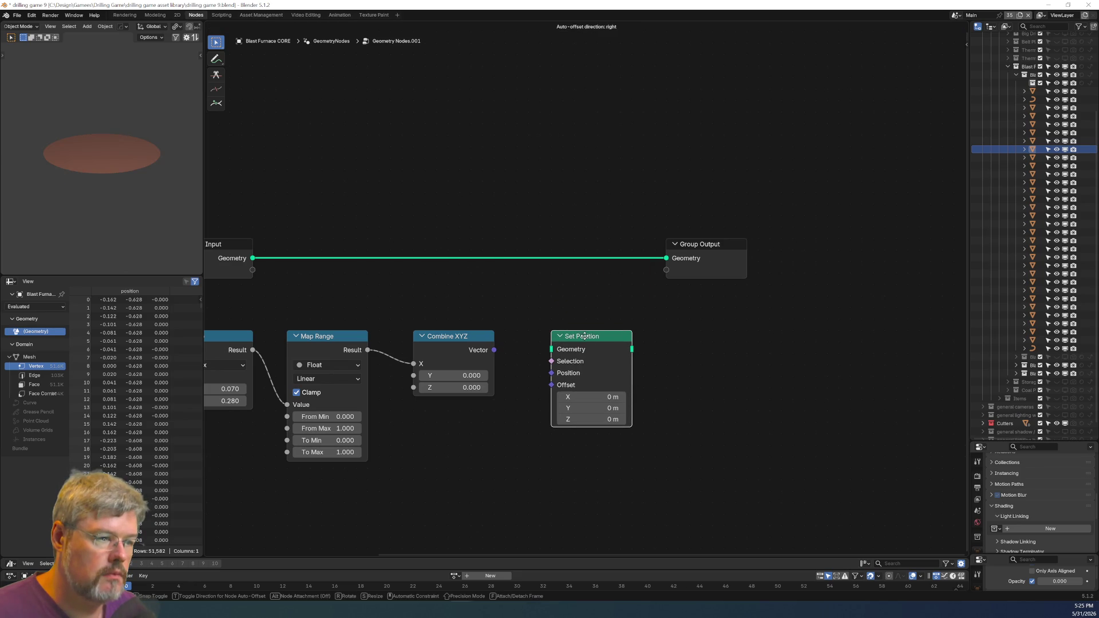
key(ctrl+a)
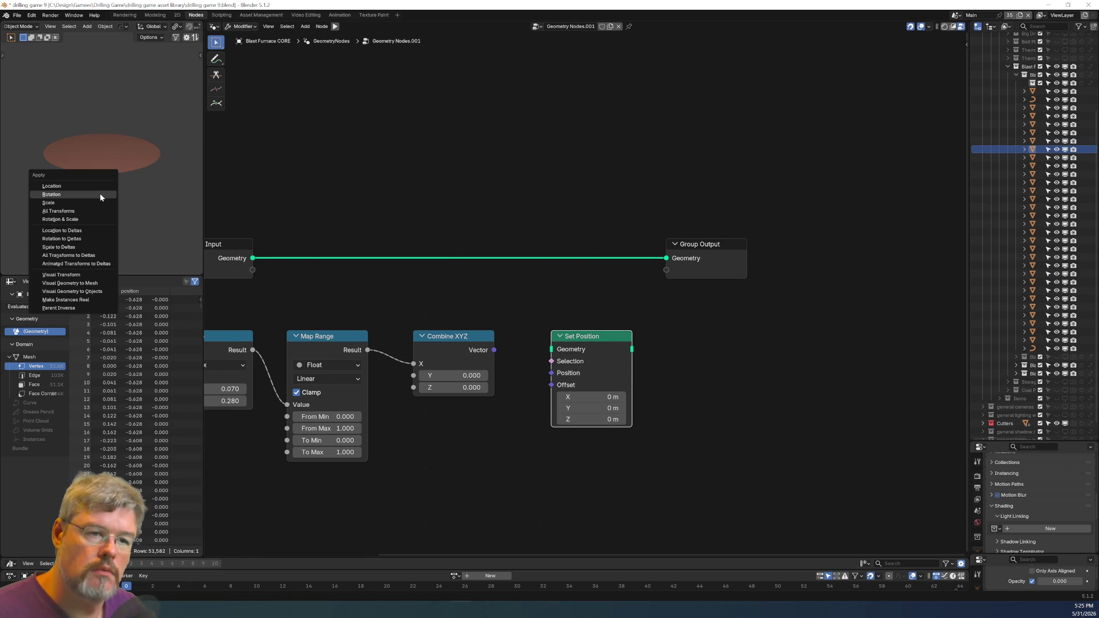
click(105, 191)
Reinsert Set Position, reconnect Combine XYZ to Offset, and route Map Range into Z instead of X.
middle_drag(317, 238, 528, 248)
ctrl+scroll(550, 269, down, 5)
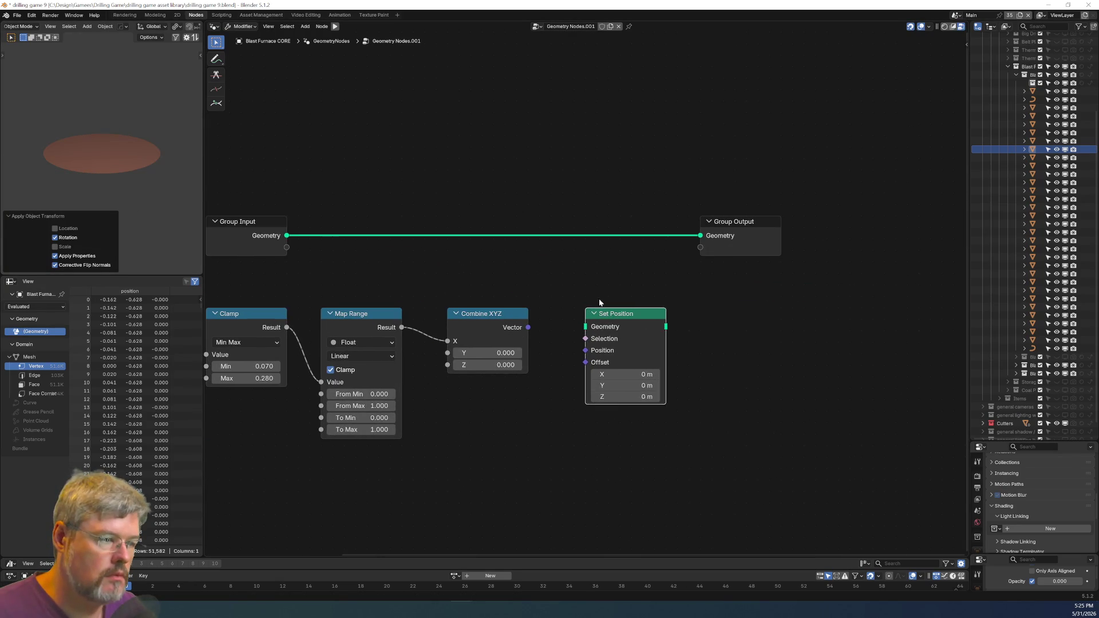
drag(625, 326, 625, 212)
drag(528, 327, 585, 248)
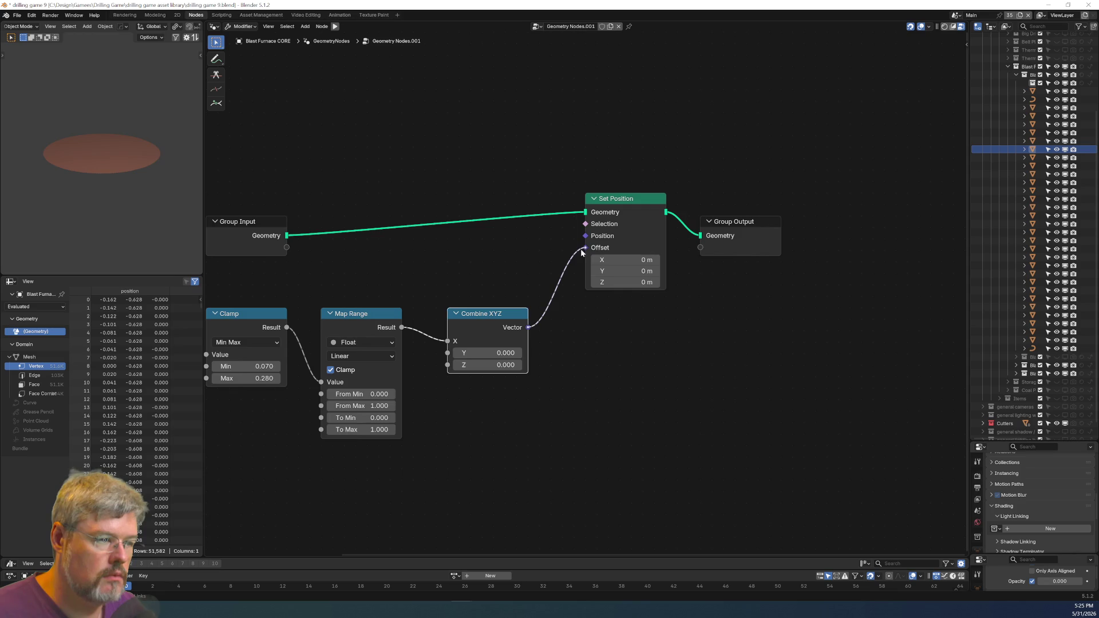
middle_drag(325, 236, 588, 236)
scroll(587, 236, up, 2)
middle_drag(765, 286, 495, 395)
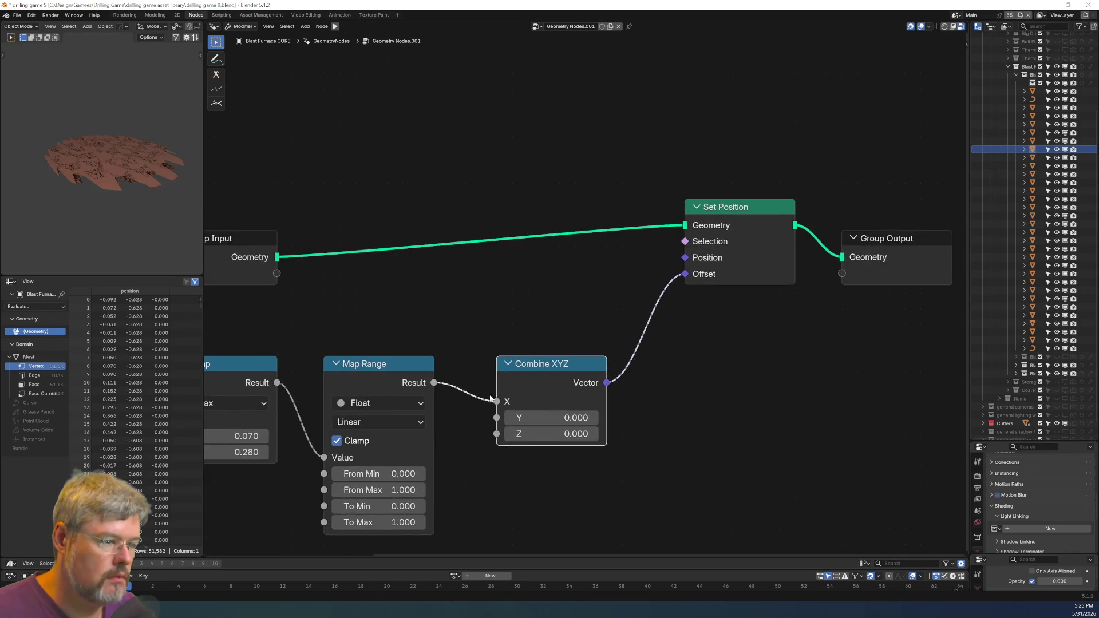
drag(495, 403, 496, 434)
Rotate the object 90° about Y and lower the Clamp Max to 0.170.
text(ry90)
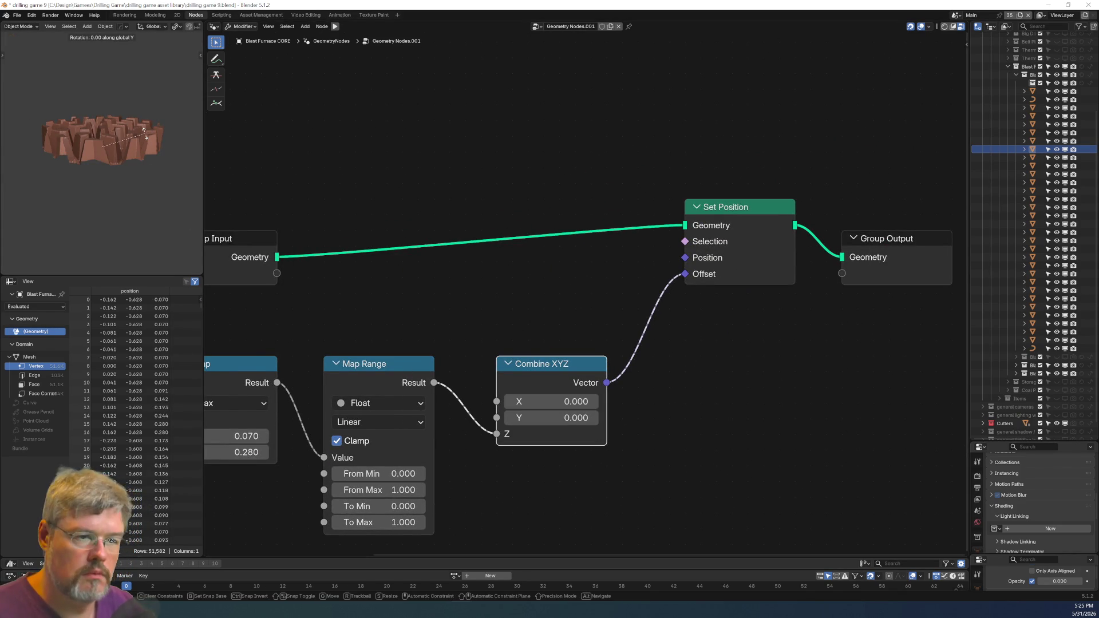
key(Return)
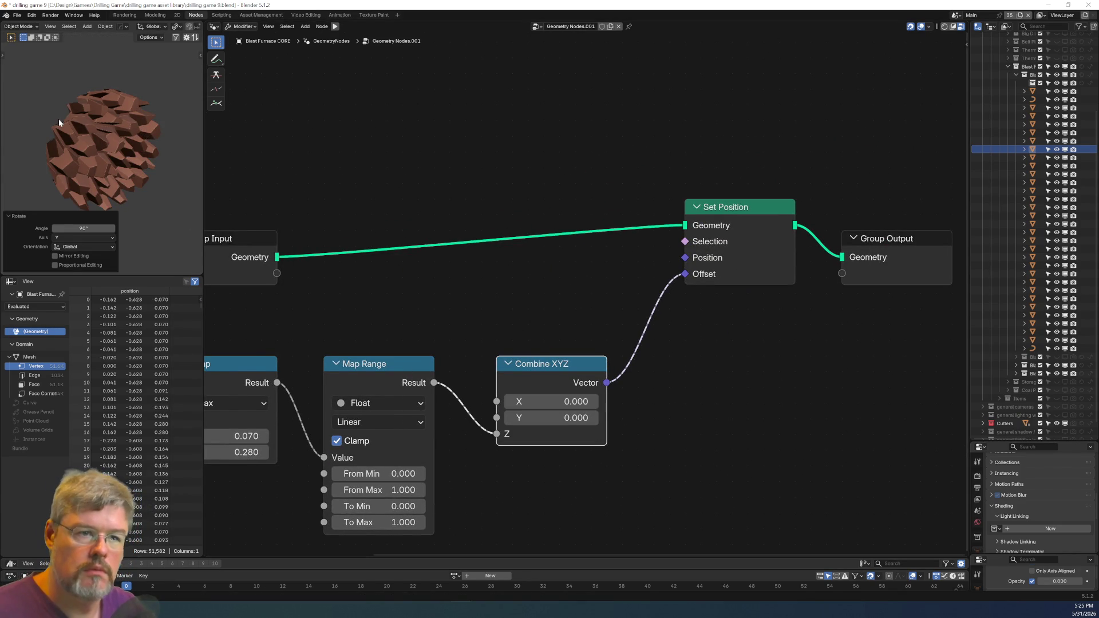
scroll(59, 118, up, 3)
mouse_move(215, 210)
middle_down()
mouse_move(381, 149)
mouse_move(436, 148)
middle_up()
scroll(111, 143, up, 2)
scroll(111, 143, down, 3)
middle_drag(399, 436, 524, 344)
mouse_move(515, 326)
mouse_down()
mouse_move(484, 326)
mouse_move(496, 325)
mouse_up()
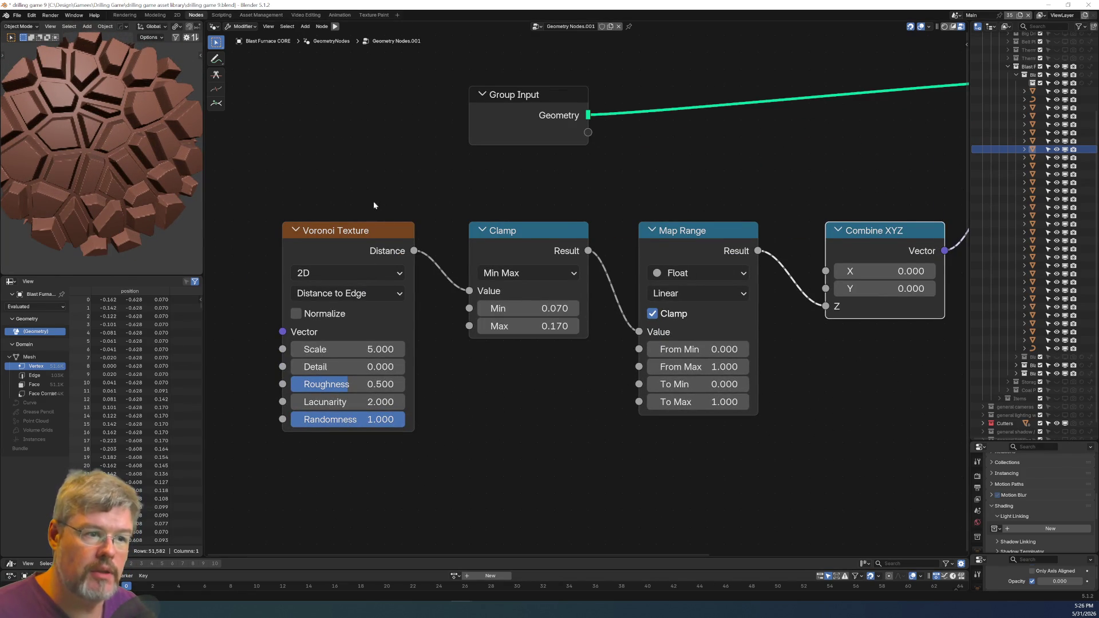
scroll(395, 220, down, 2)
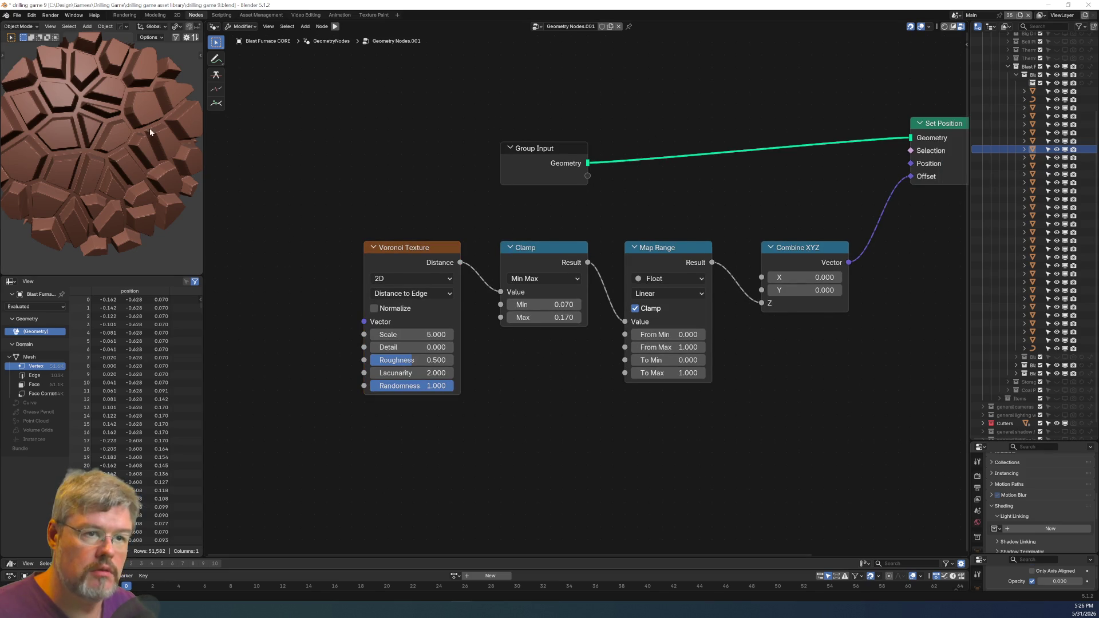
scroll(383, 139, up, 3)
Add a Noise Texture node to the left of the Voronoi Texture.
key(shift+a)
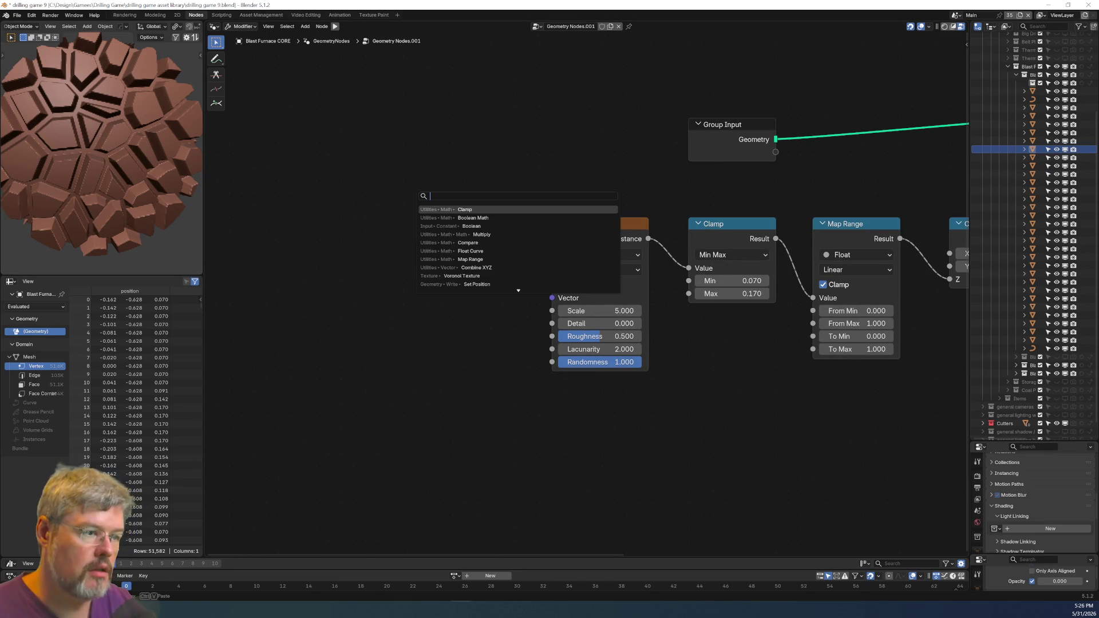
text(no)
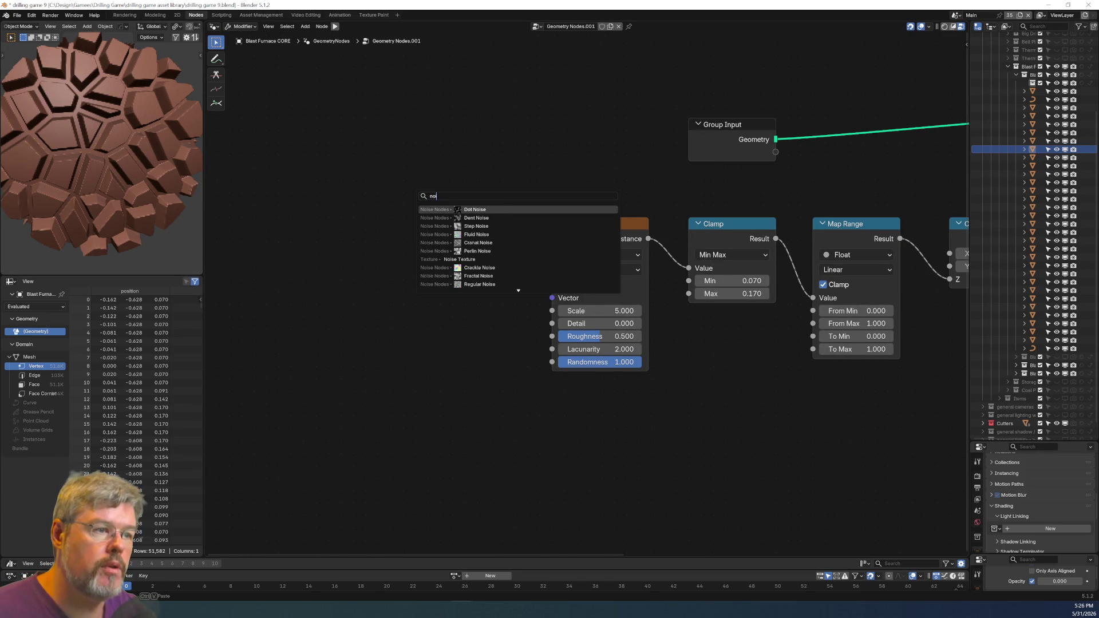
text( tex)
key(Return)
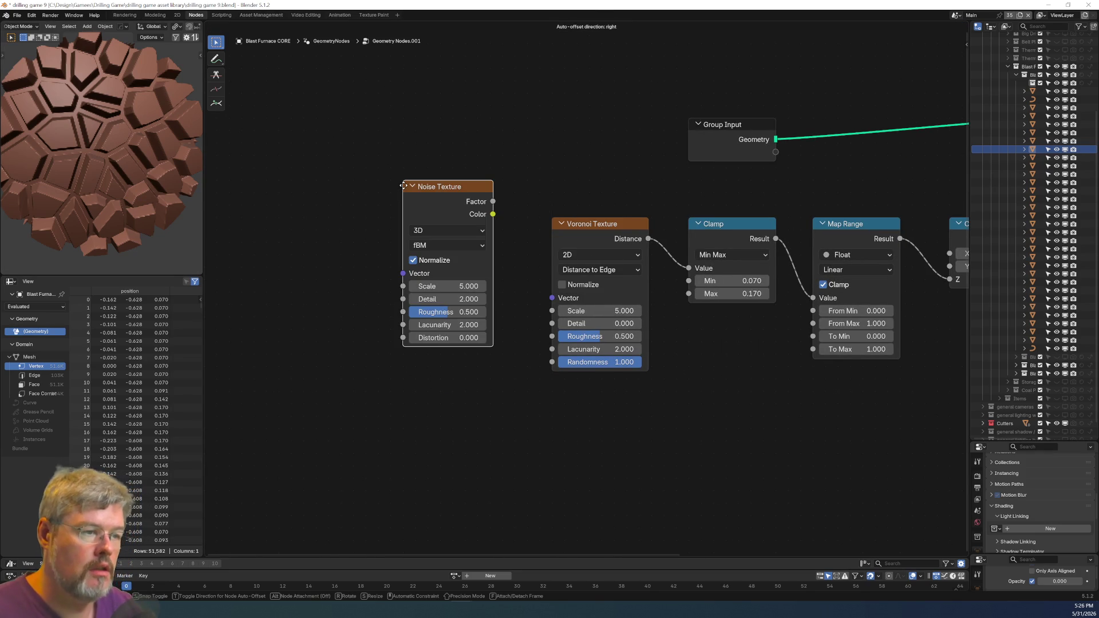
click(445, 227)
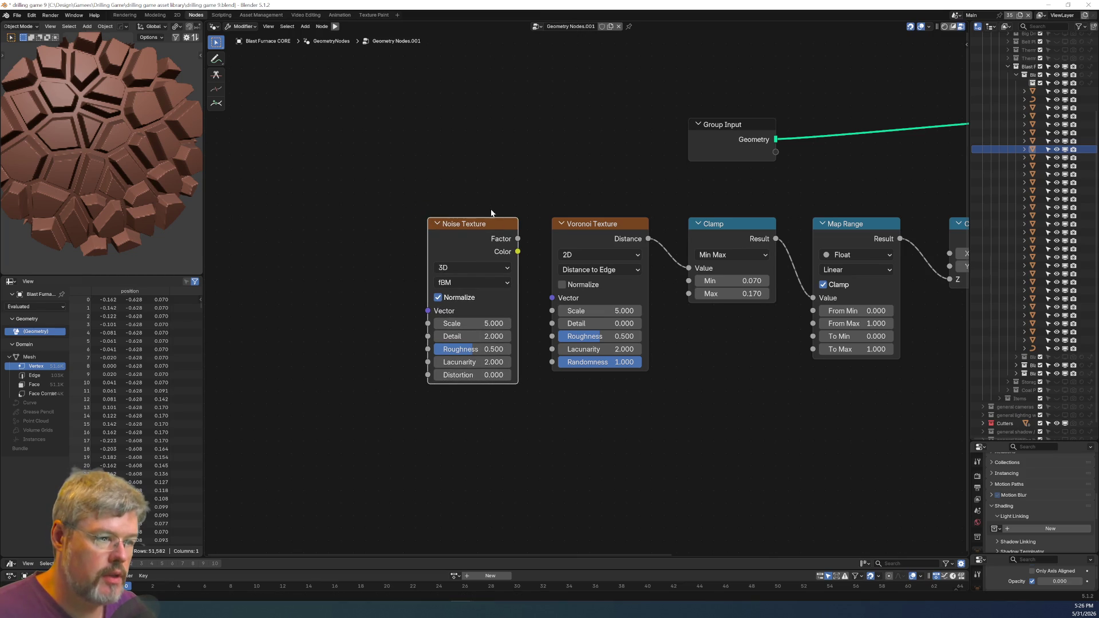
drag(460, 223, 286, 223)
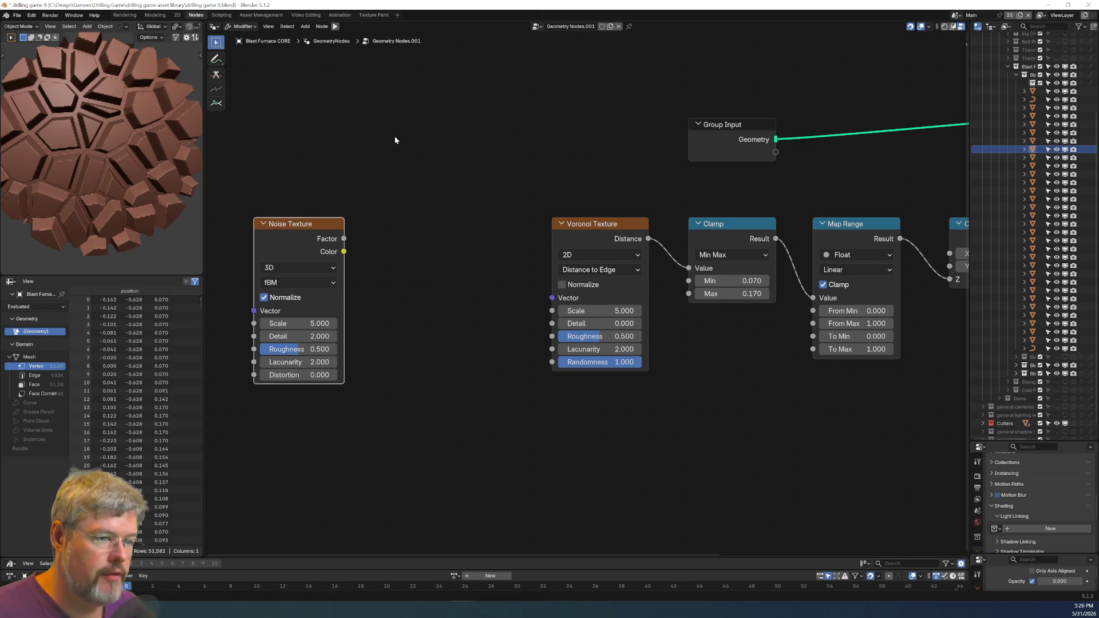
click(395, 140)
Add a Vector Math node set to Scale, with Noise Texture placed beside it.
key(shift+a)
text(vector math)
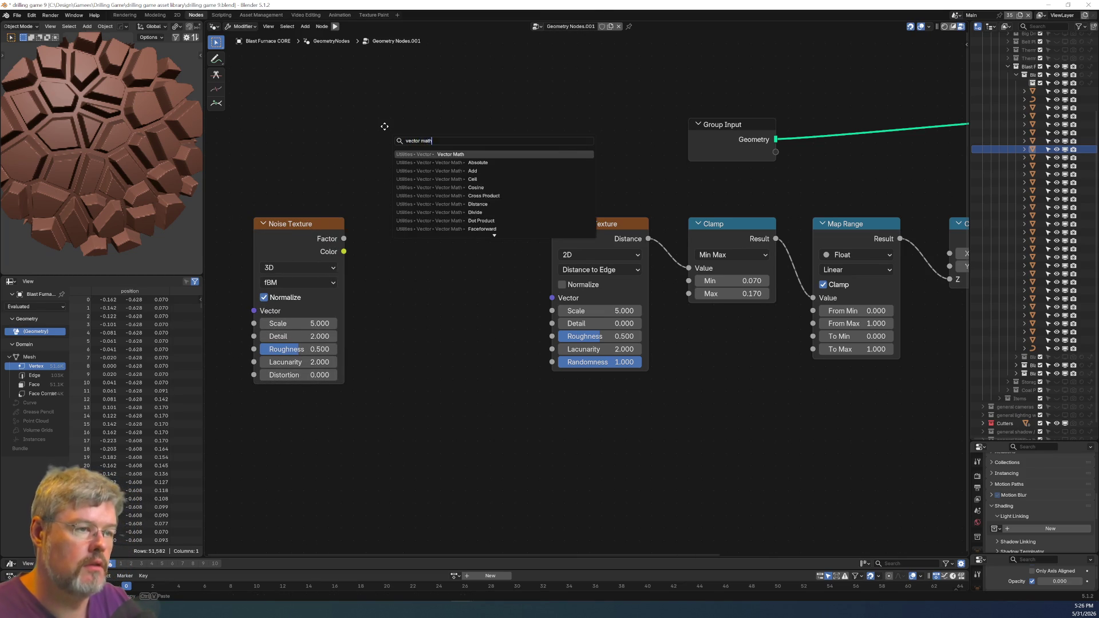
key(Return)
click(430, 257)
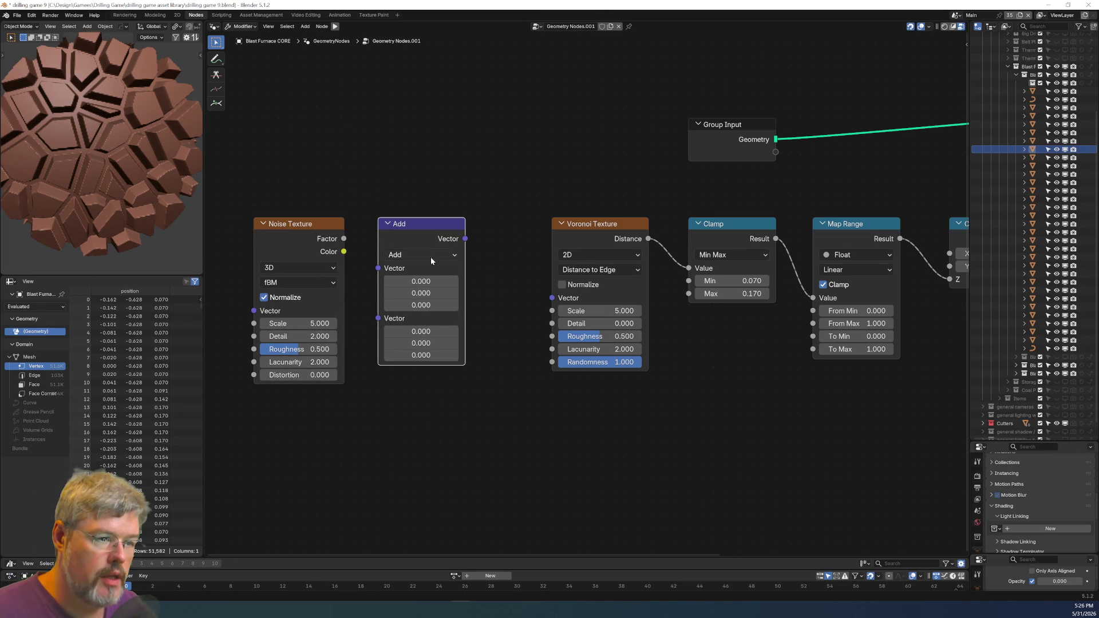
click(431, 256)
click(421, 467)
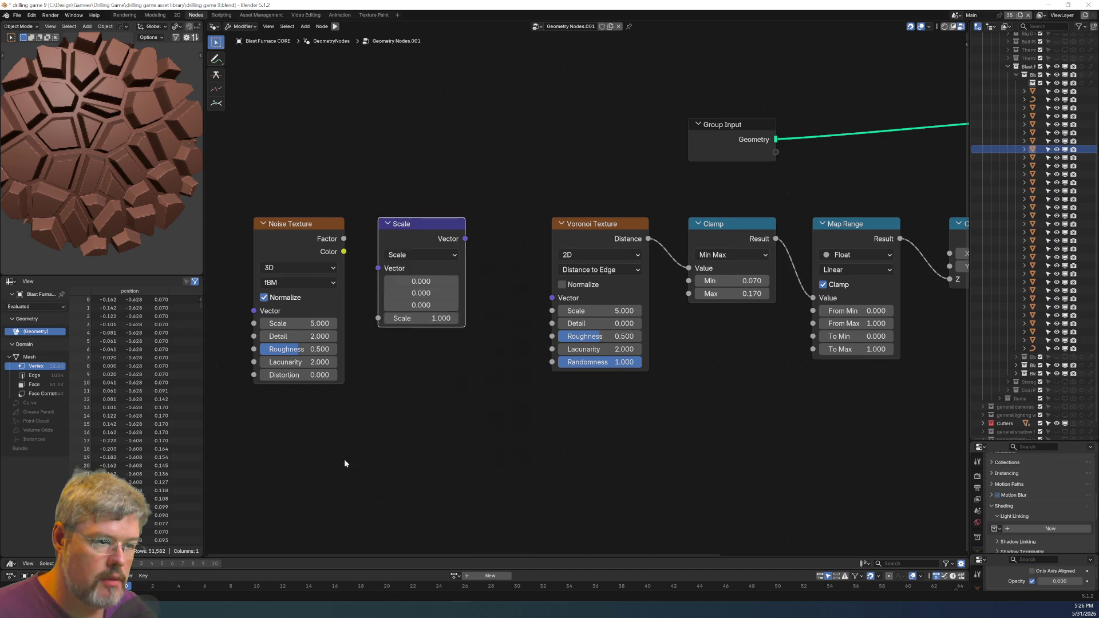
middle_drag(347, 480, 607, 480)
drag(550, 221, 349, 221)
Duplicate the Scale node as a Subtract node and link Noise Color into it.
click(664, 235)
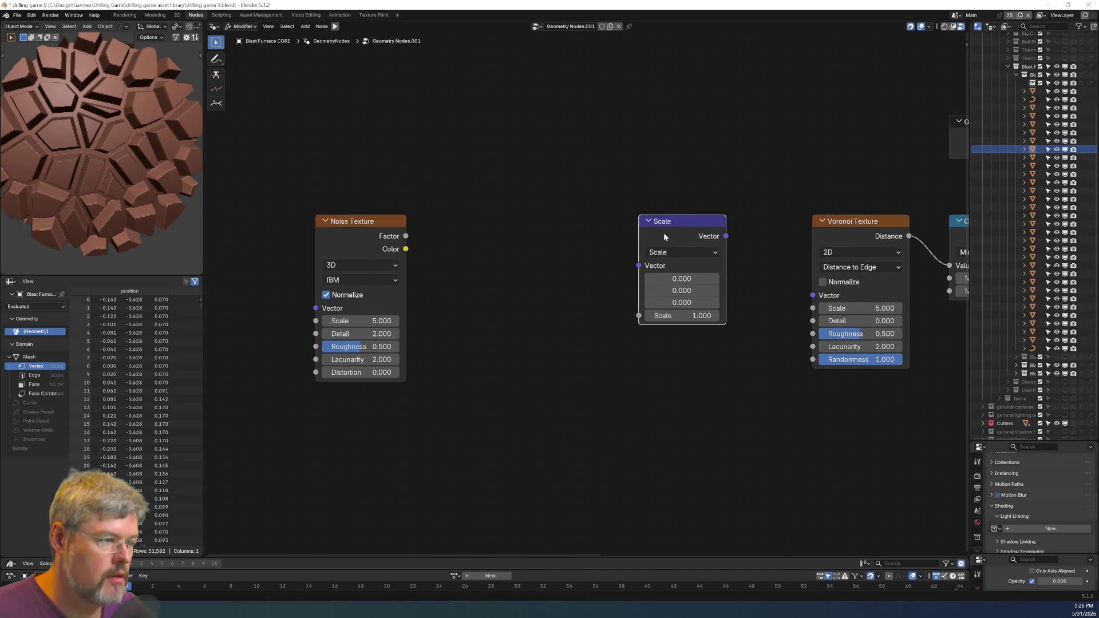
key(shift+d)
click(515, 211)
click(526, 228)
click(526, 270)
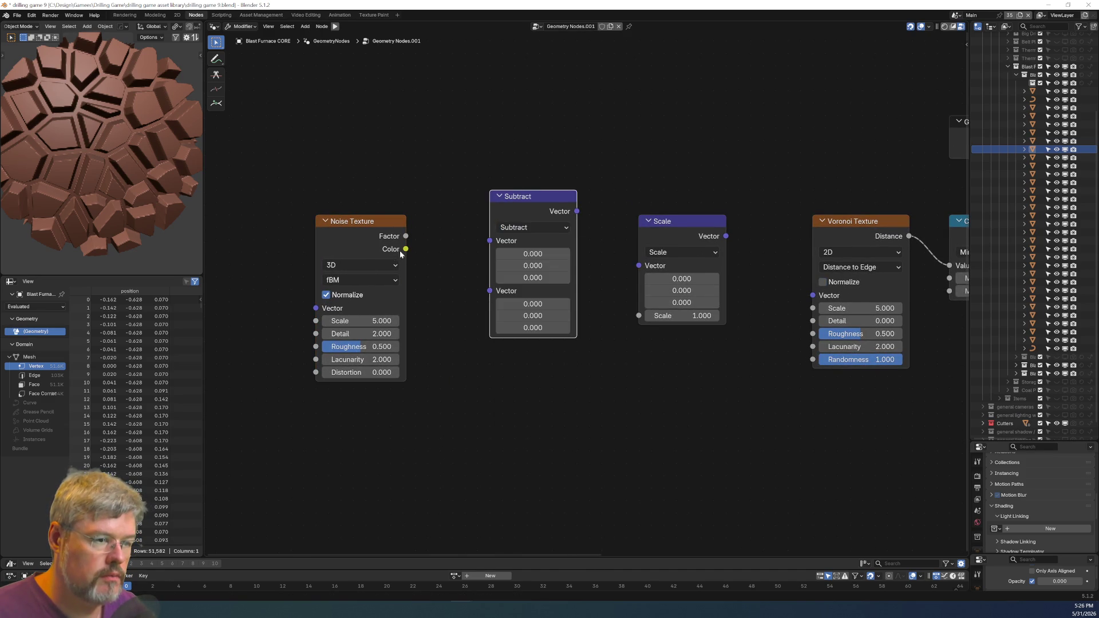
mouse_move(407, 249)
mouse_down()
mouse_move(483, 245)
mouse_move(455, 283)
mouse_move(490, 240)
mouse_move(473, 238)
mouse_up()
drag(485, 296, 486, 316)
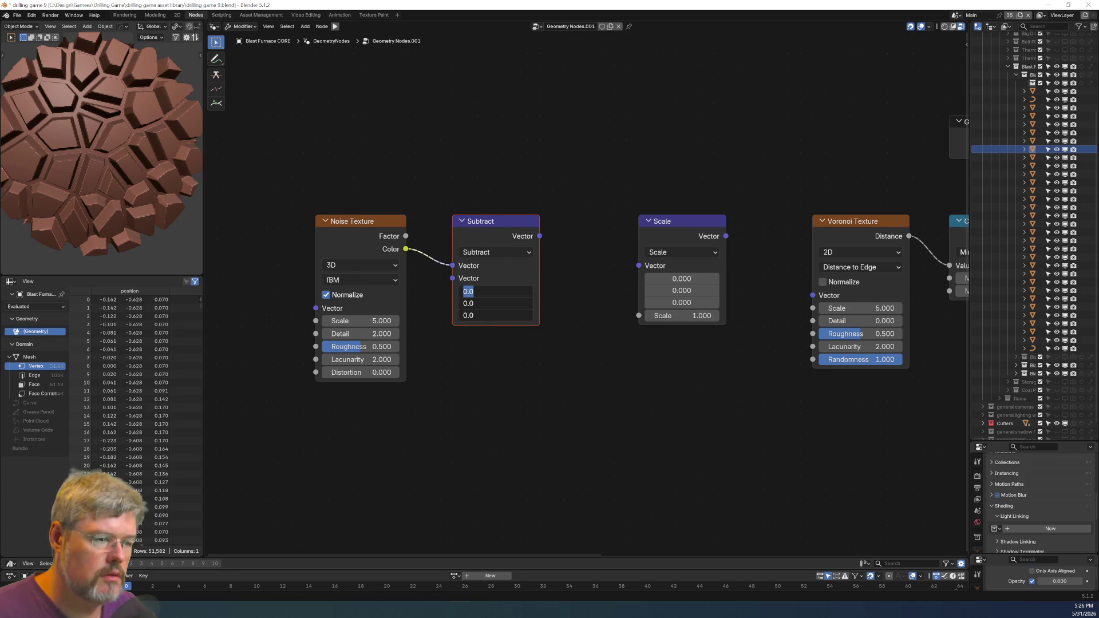
Set all three of Subtract's second-vector fields to 0.5.
text(-0.5)
key(Return)
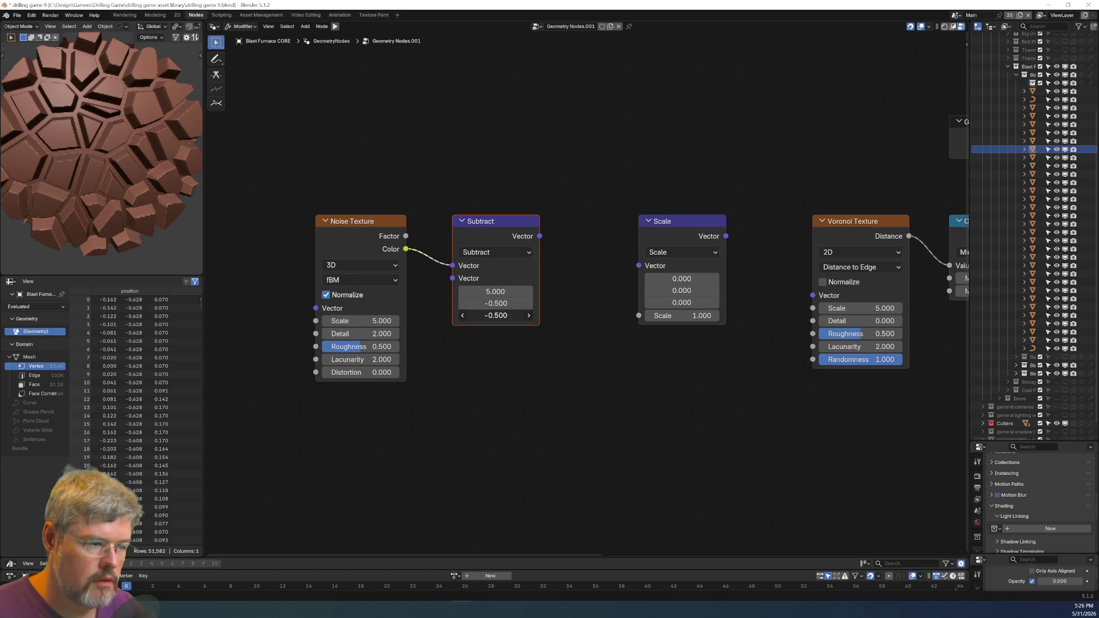
drag(503, 316, 504, 291)
text(0.5)
key(Return)
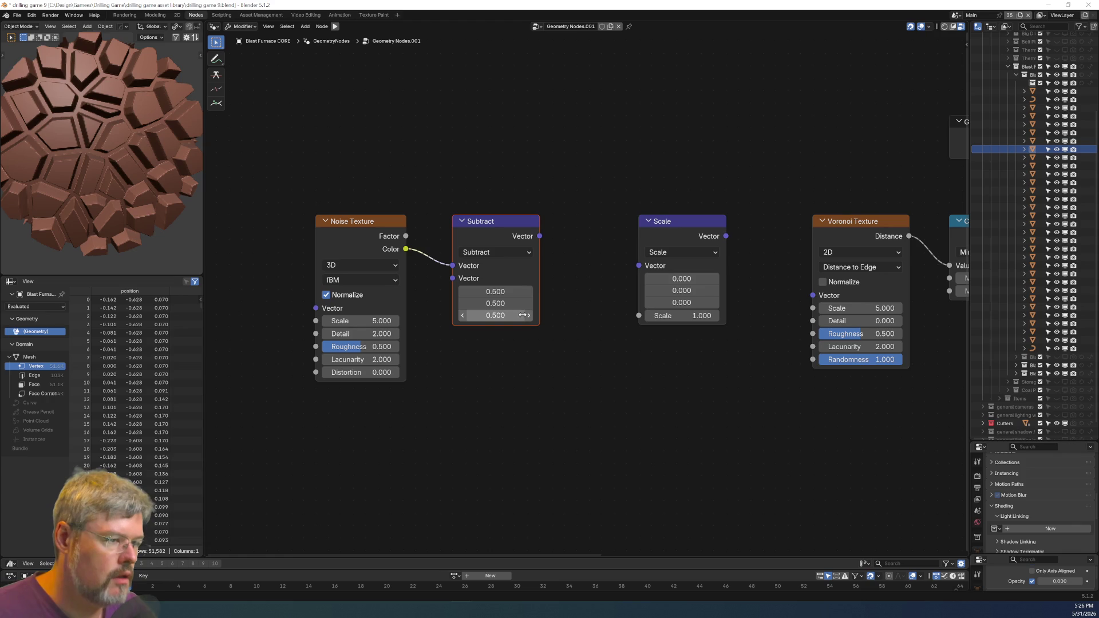
Chain Subtract into Scale and Scale into the Voronoi Vector, with Scale at 0.060.
drag(557, 242, 639, 266)
drag(725, 236, 773, 267)
drag(809, 302, 811, 298)
mouse_move(687, 279)
mouse_down()
mouse_move(641, 279)
mouse_move(675, 278)
mouse_move(717, 375)
mouse_up()
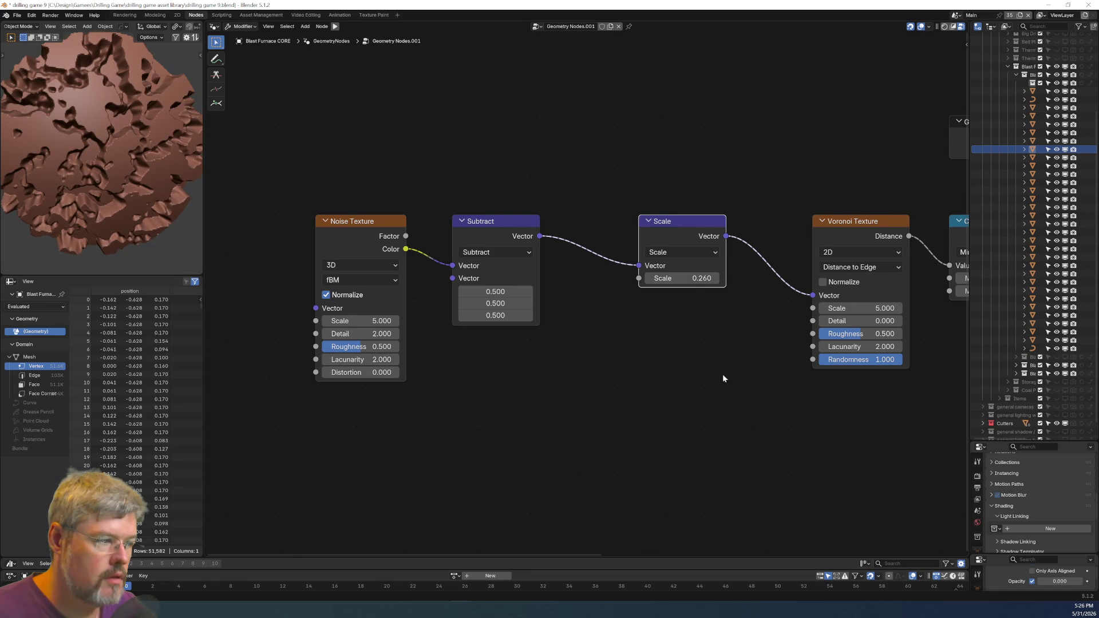
middle_drag(717, 375, 629, 393)
mouse_move(574, 284)
mouse_down()
mouse_move(687, 284)
mouse_move(578, 285)
mouse_move(558, 308)
mouse_up()
click(731, 373)
middle_drag(730, 373, 439, 361)
Rearrange Voronoi, Noise Texture and Subtract nodes and raise the Noise Scale to 6.120.
scroll(438, 361, down, 1)
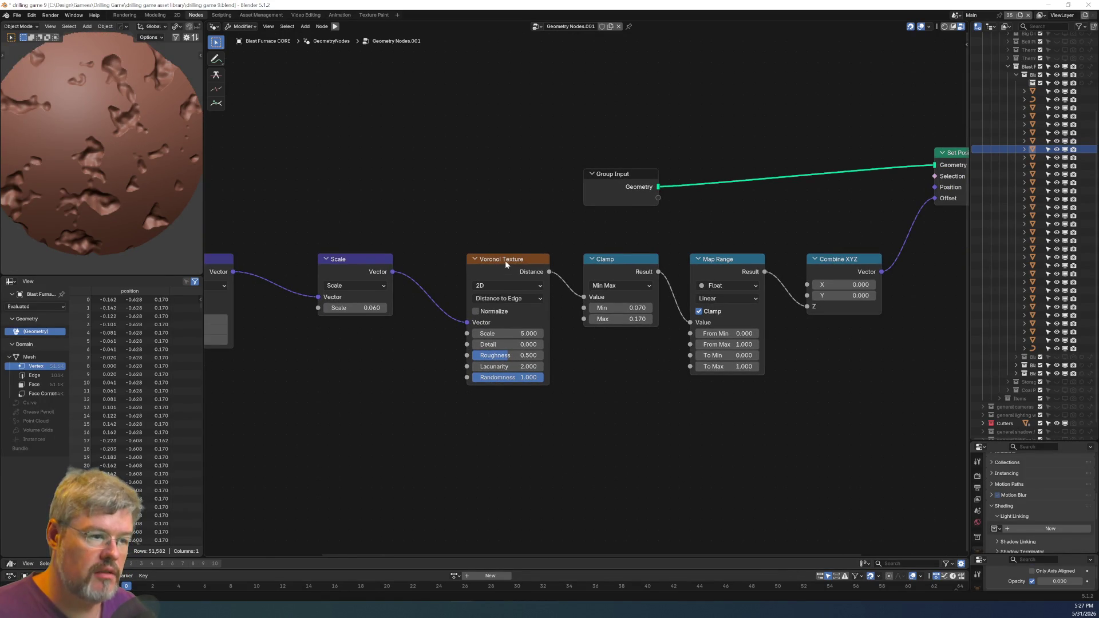
drag(505, 260, 504, 302)
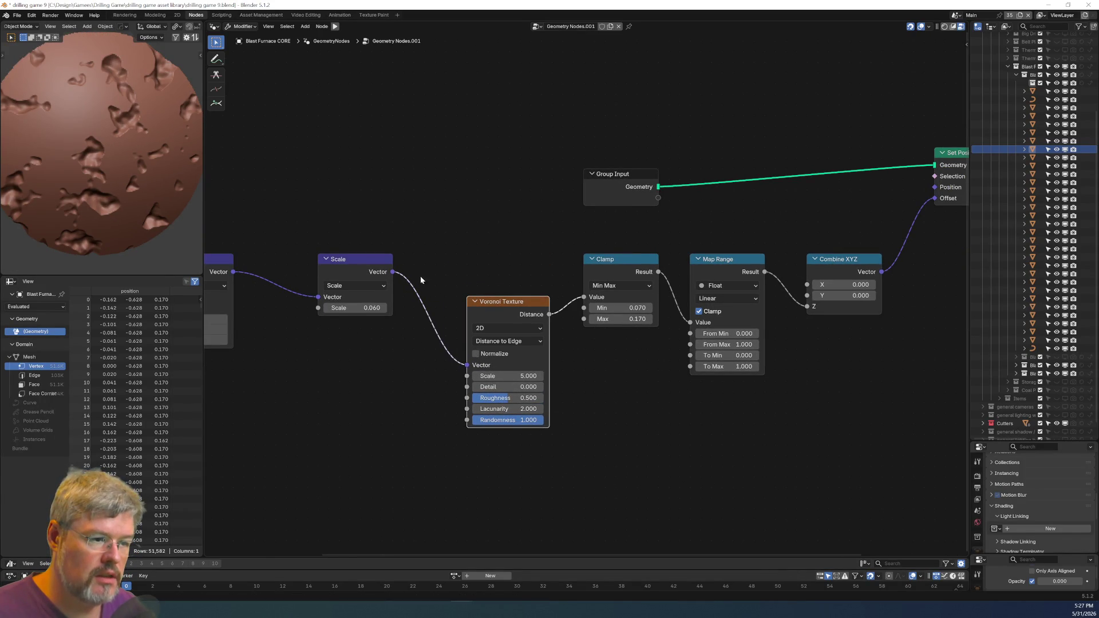
middle_drag(473, 314, 650, 222)
middle_drag(475, 251, 511, 259)
drag(280, 177, 455, 352)
key(g)
click(470, 352)
mouse_move(378, 305)
mouse_down()
mouse_move(561, 300)
mouse_move(412, 300)
mouse_up()
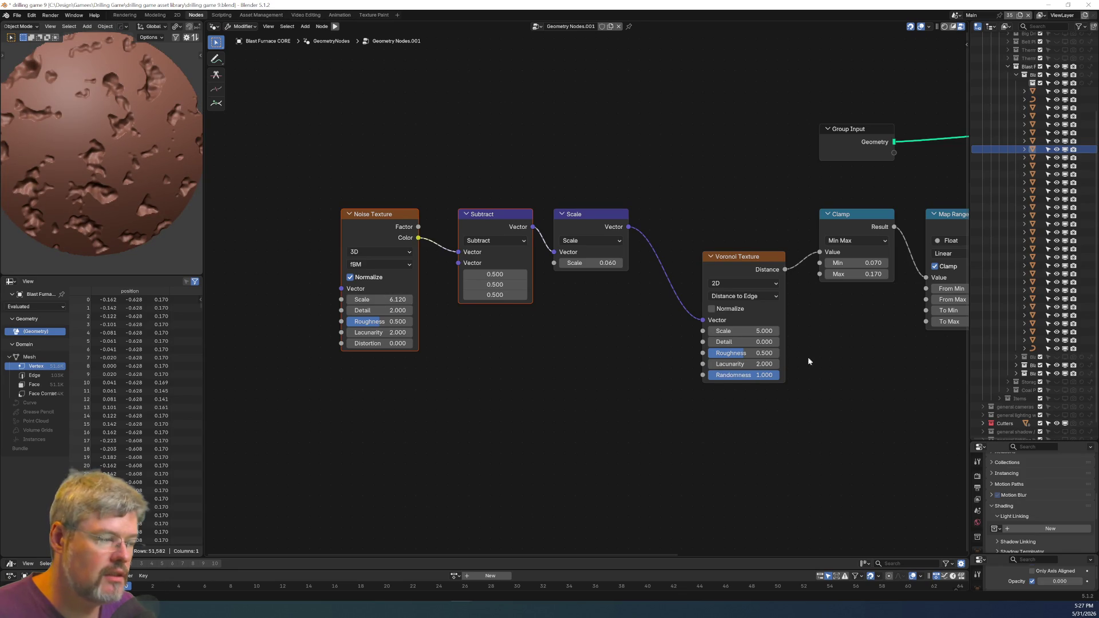
middle_drag(870, 220, 651, 252)
Mute the Clamp node, try linking Scale straight to Map Range, then undo that link.
click(649, 252)
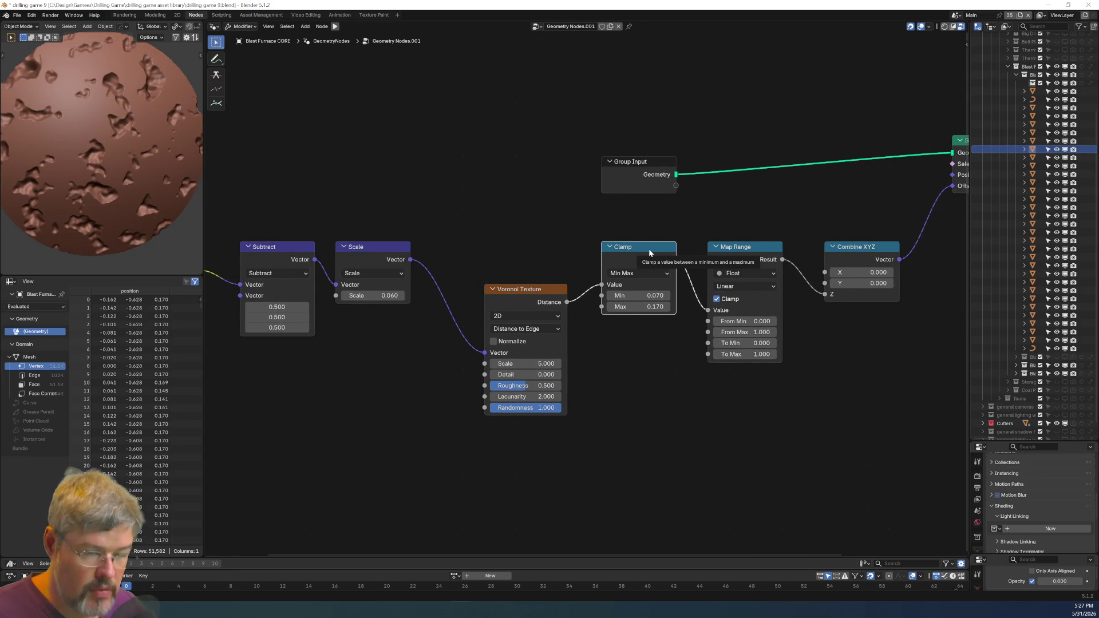
key(m)
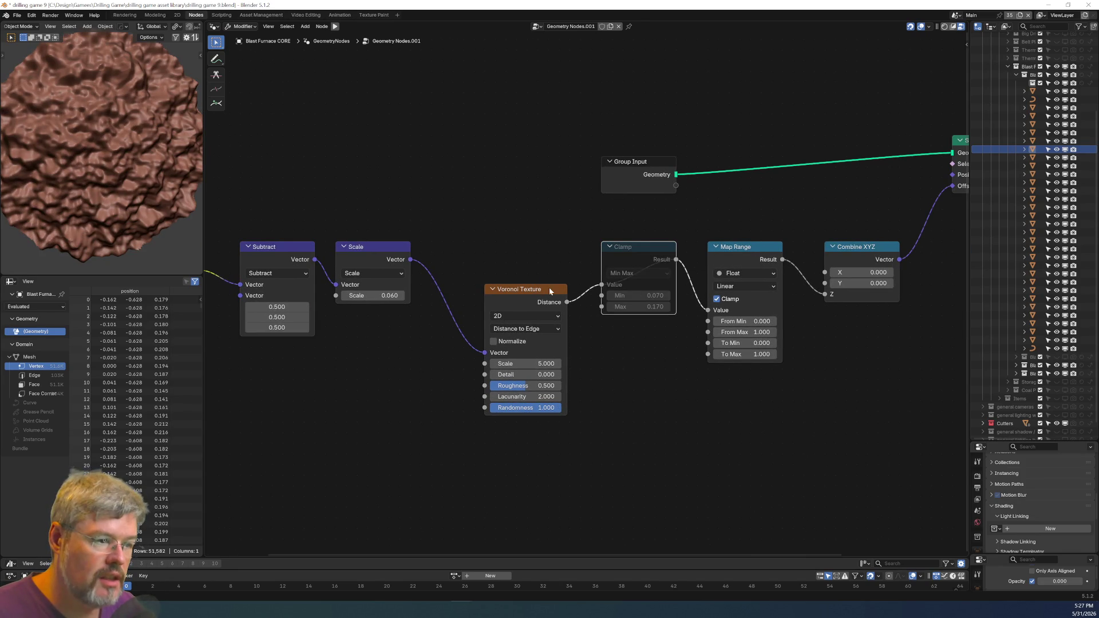
alt+drag(551, 291, 540, 302)
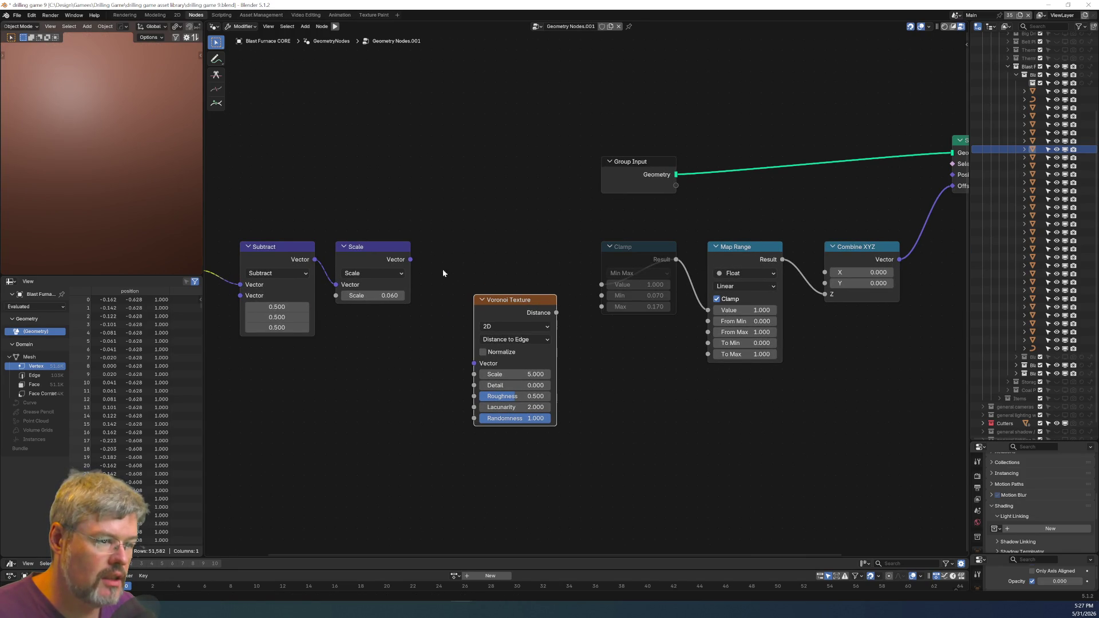
drag(410, 259, 708, 310)
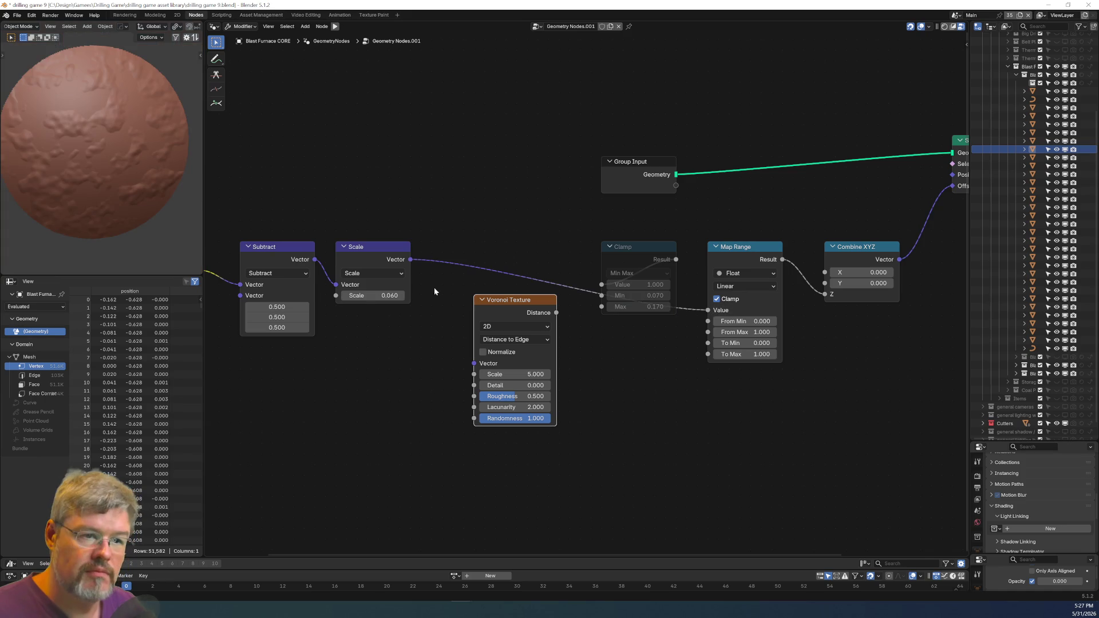
key(ctrl+z)
key(ctrl+z)
Restore the Voronoi Texture and align it level with the Subtract and Scale nodes.
key(KP_7)
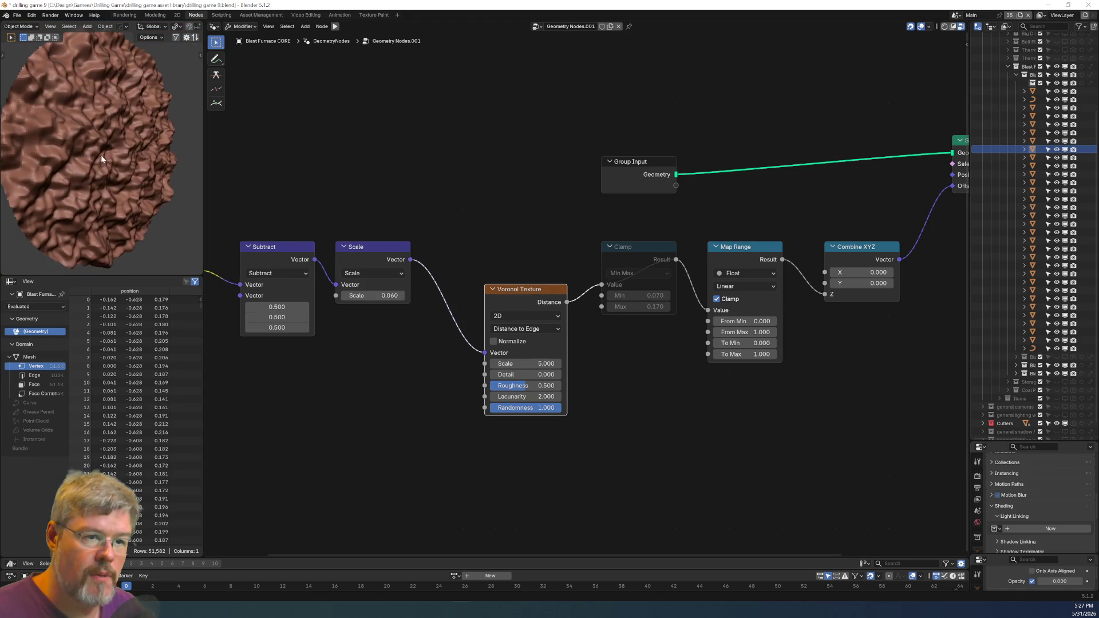
scroll(452, 366, up, 1)
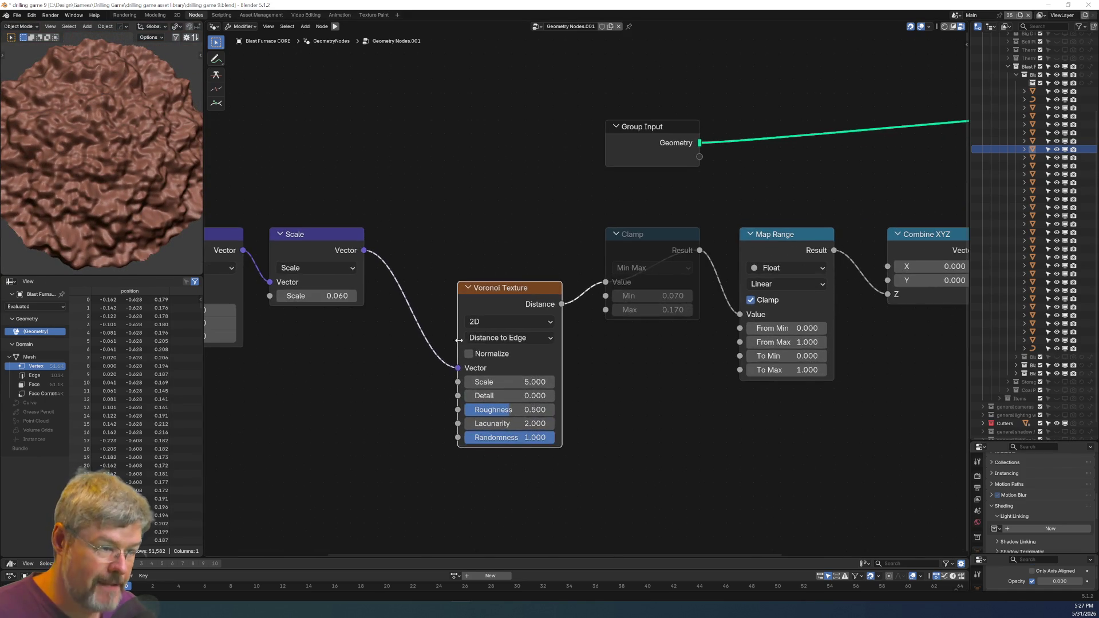
drag(507, 293, 467, 239)
middle_drag(344, 356, 467, 355)
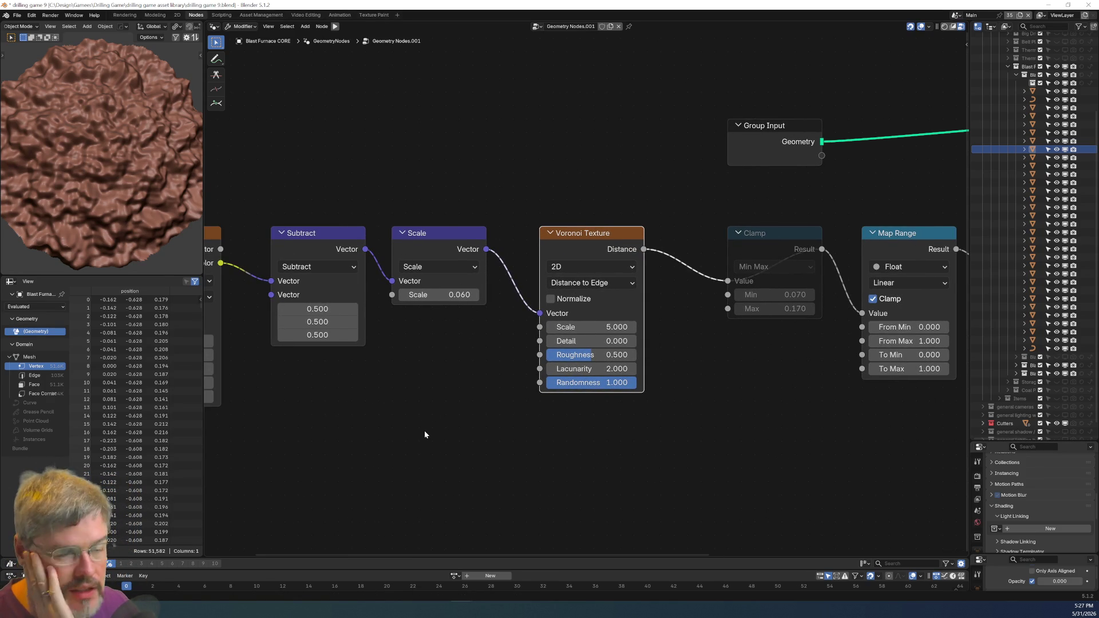
scroll(649, 417, up, 1)
ctrl+scroll(687, 395, left, 5)
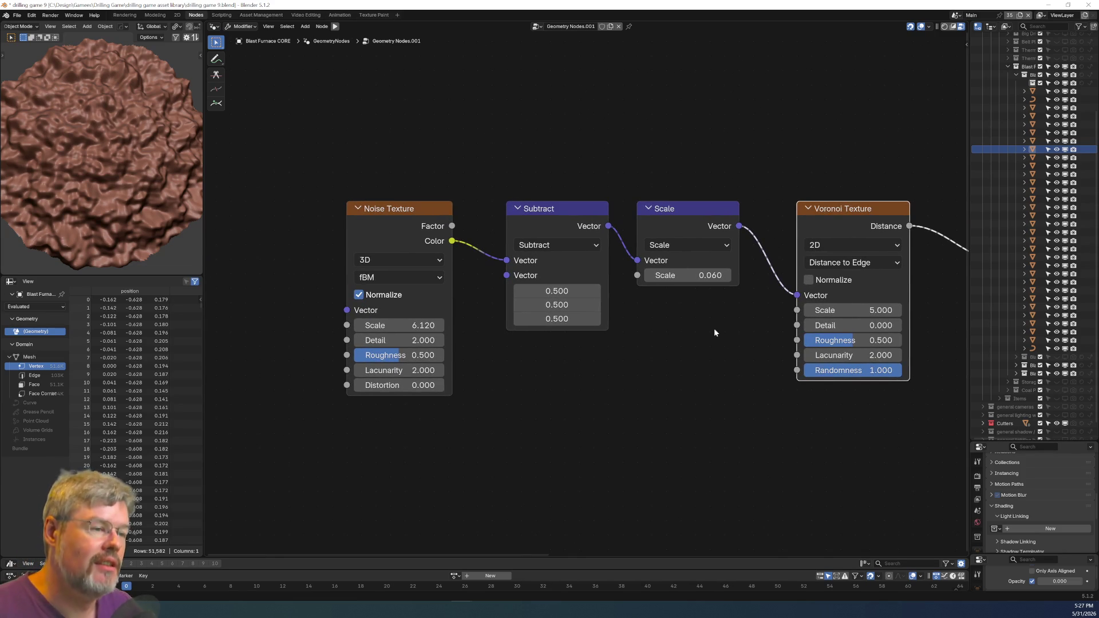
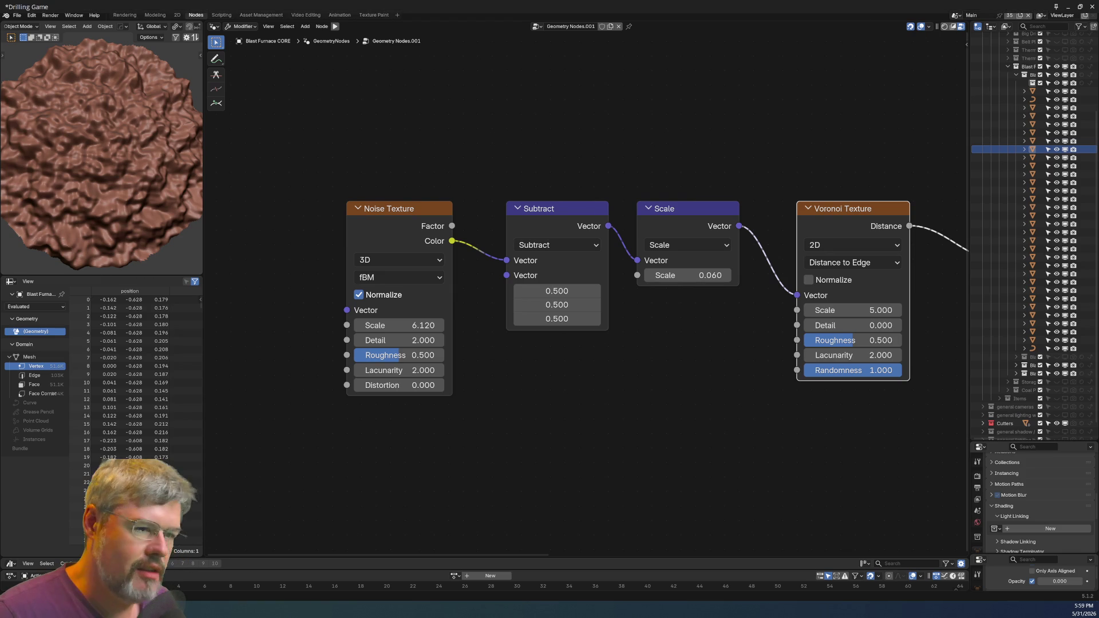
Orbit the core to a side view, widen the outliner, and pan to the Noise and Subtract nodes.
mouse_move(95, 203)
middle_down()
mouse_move(139, 167)
mouse_move(179, 180)
mouse_move(137, 177)
middle_up()
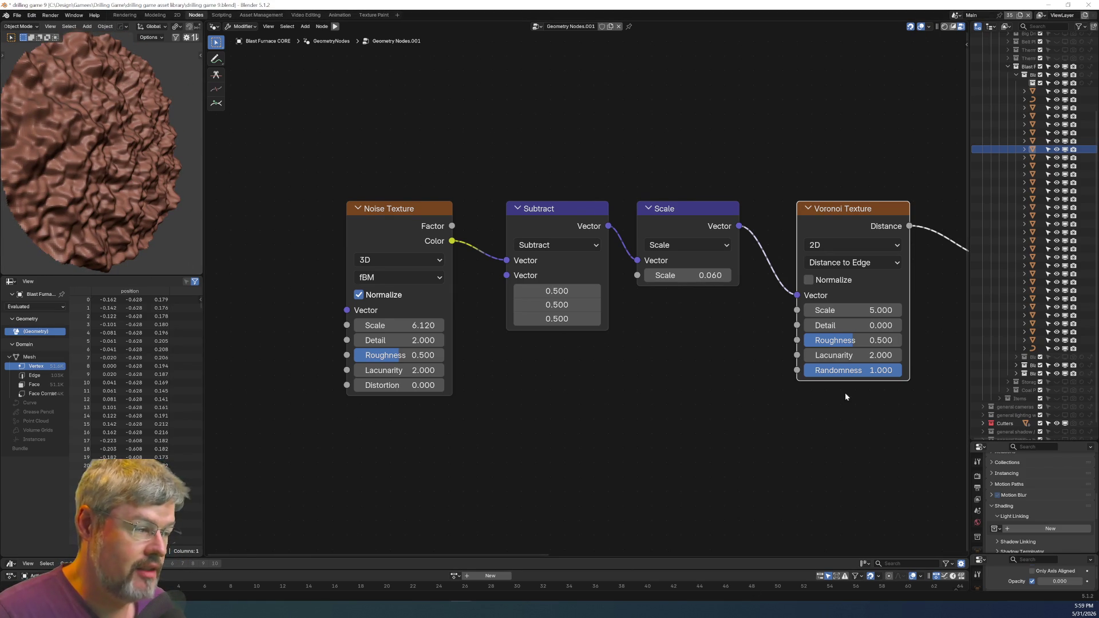
scroll(807, 397, down, 1)
drag(970, 330, 870, 331)
middle_drag(808, 380, 496, 372)
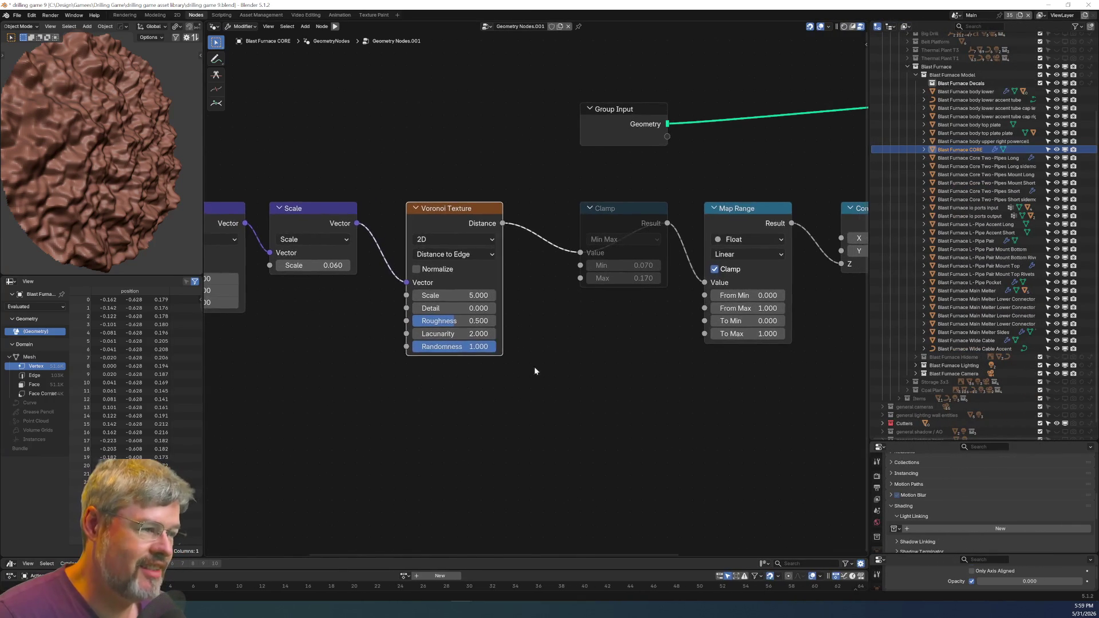
click(620, 210)
middle_drag(455, 437, 710, 418)
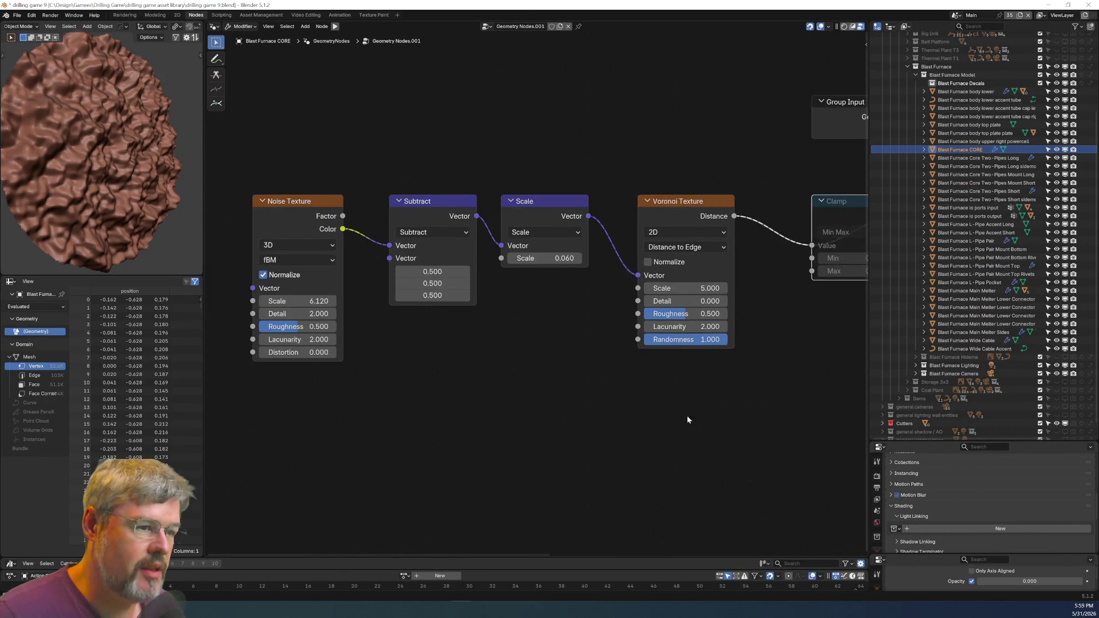
Delete the Noise Texture, Subtract and Scale nodes from the node tree.
mouse_move(327, 161)
mouse_down()
mouse_move(355, 343)
mouse_move(346, 337)
mouse_up()
key(x)
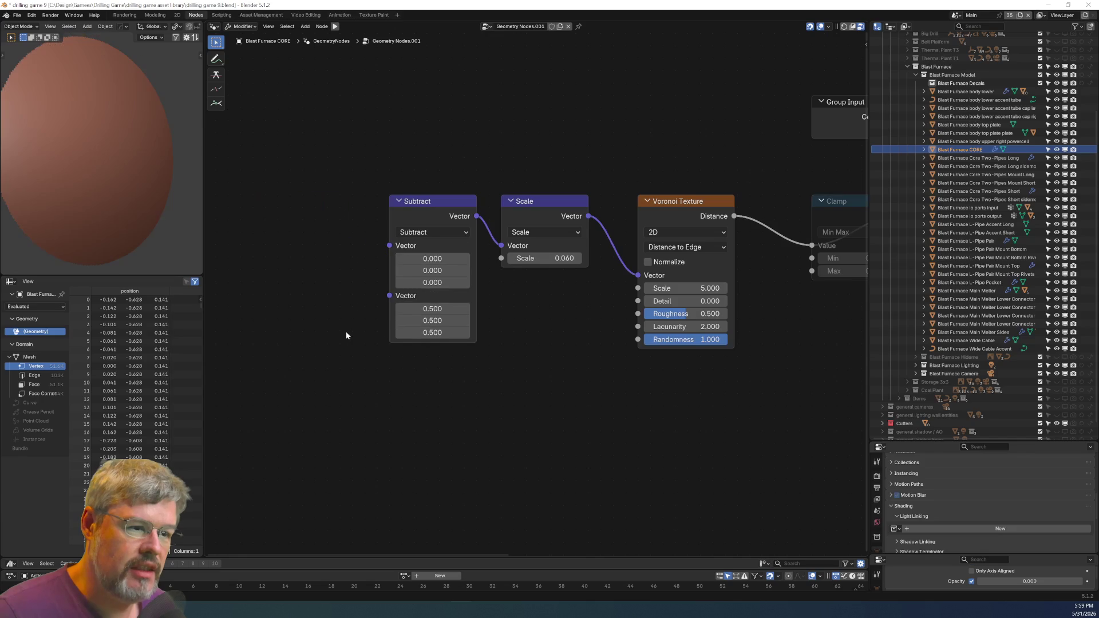
drag(356, 138, 448, 361)
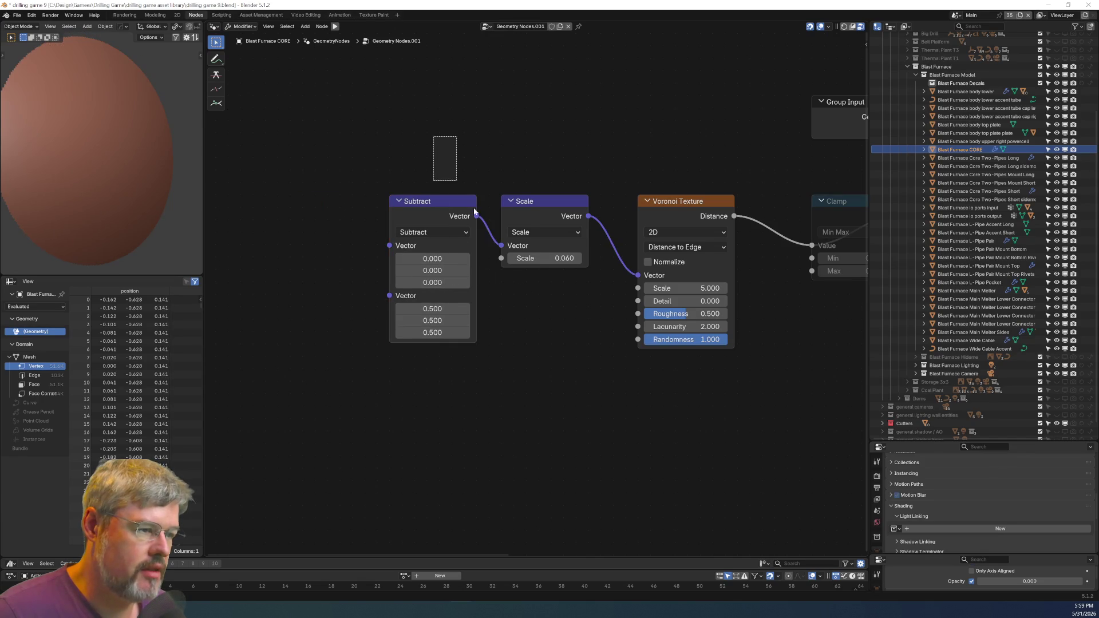
drag(434, 137, 527, 324)
key(x)
Unmute the Clamp node so it affects the displacement again.
ctrl+scroll(526, 324, right, 8)
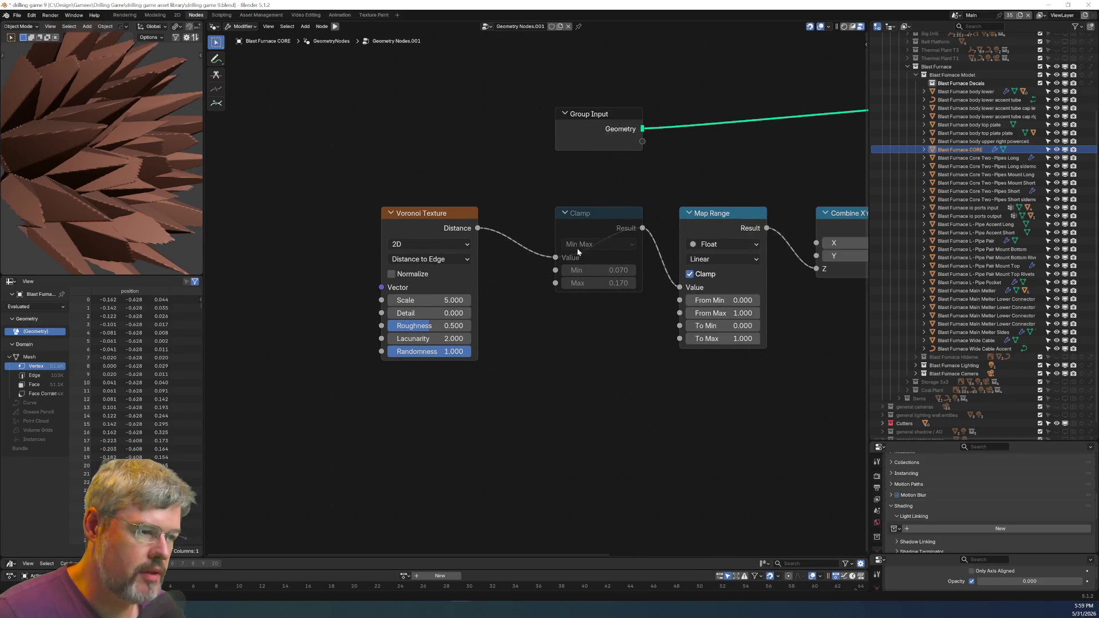
click(596, 213)
key(m)
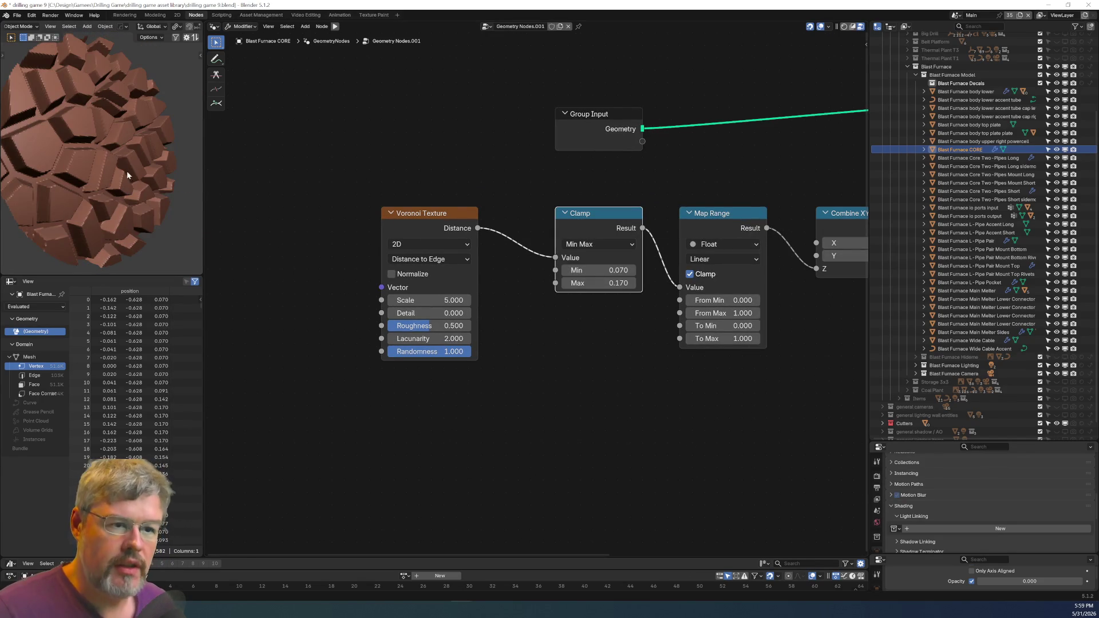
Inspect the blocky Voronoi cells on the core, then save the blend file from the File menu.
middle_drag(111, 166, 112, 160)
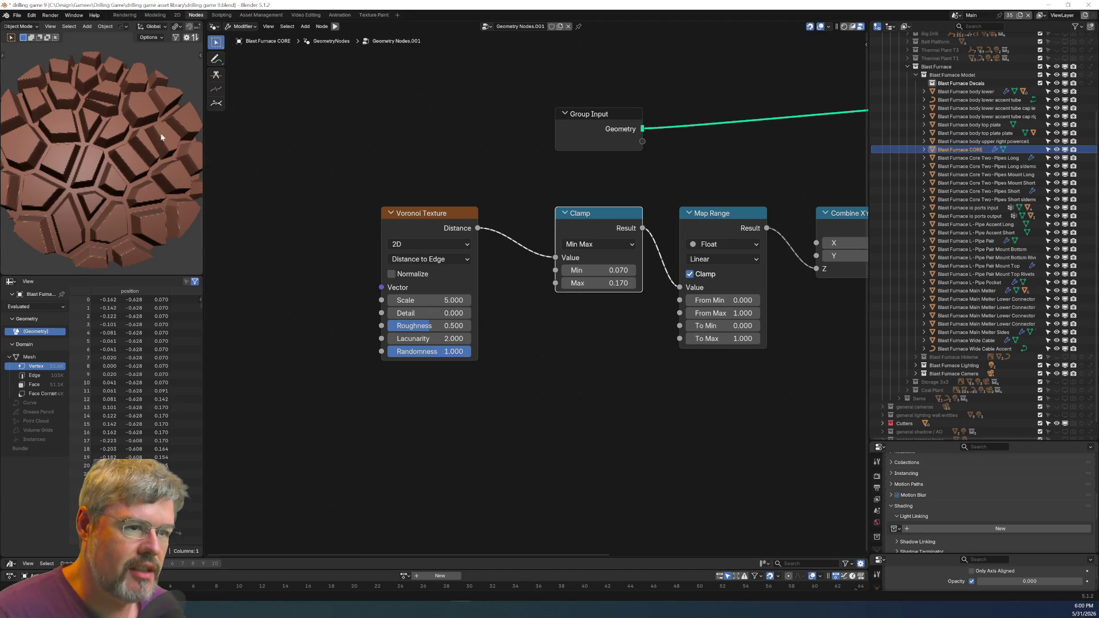
scroll(126, 137, down, 5)
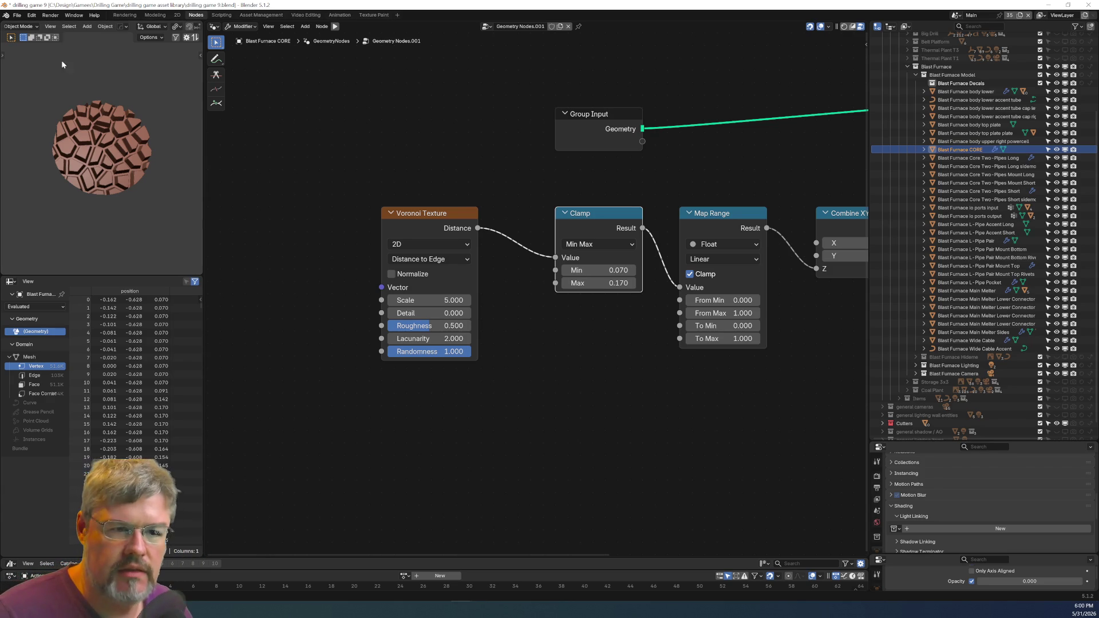
click(17, 15)
click(32, 69)
click(32, 69)
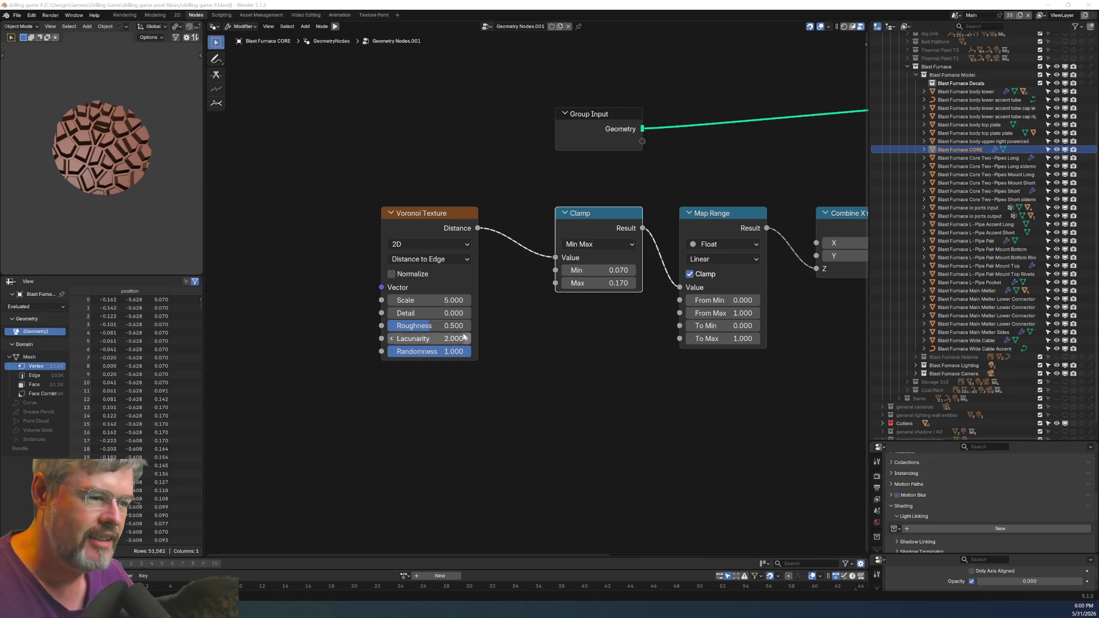
Set the Voronoi Texture Detail to 1.000.
mouse_move(430, 213)
mouse_down()
mouse_move(462, 223)
mouse_move(466, 211)
mouse_up()
scroll(504, 423, up, 1)
scroll(499, 442, up, 1)
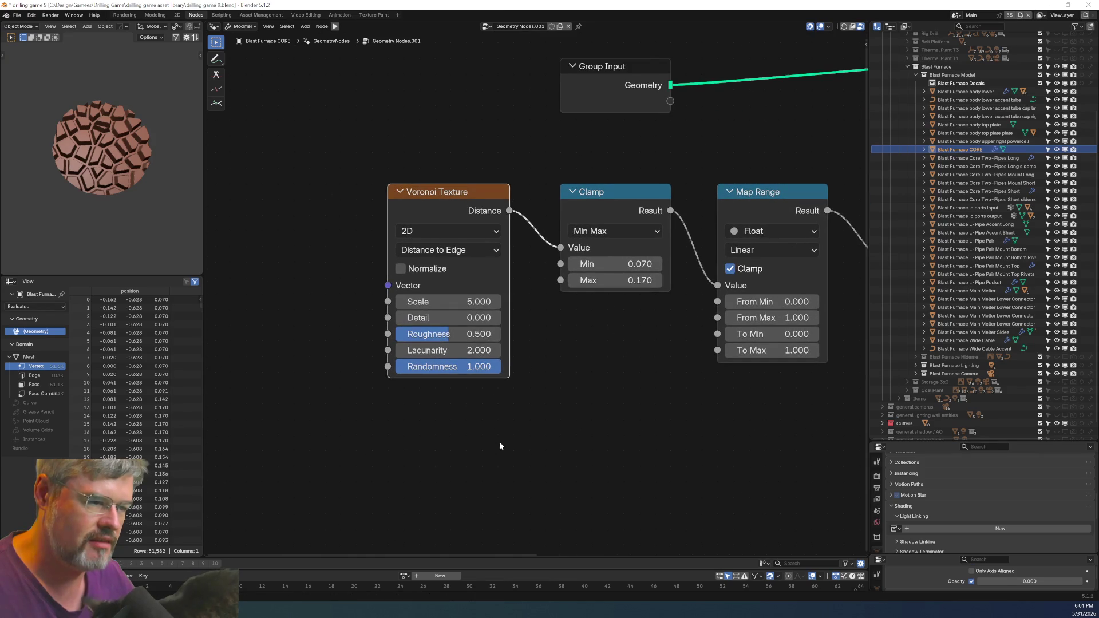
click(449, 318)
text(1)
key(Return)
Check the rougher rocky disc from tilted and top-down views, then select the Voronoi, Clamp and Map Range nodes.
scroll(88, 190, up, 8)
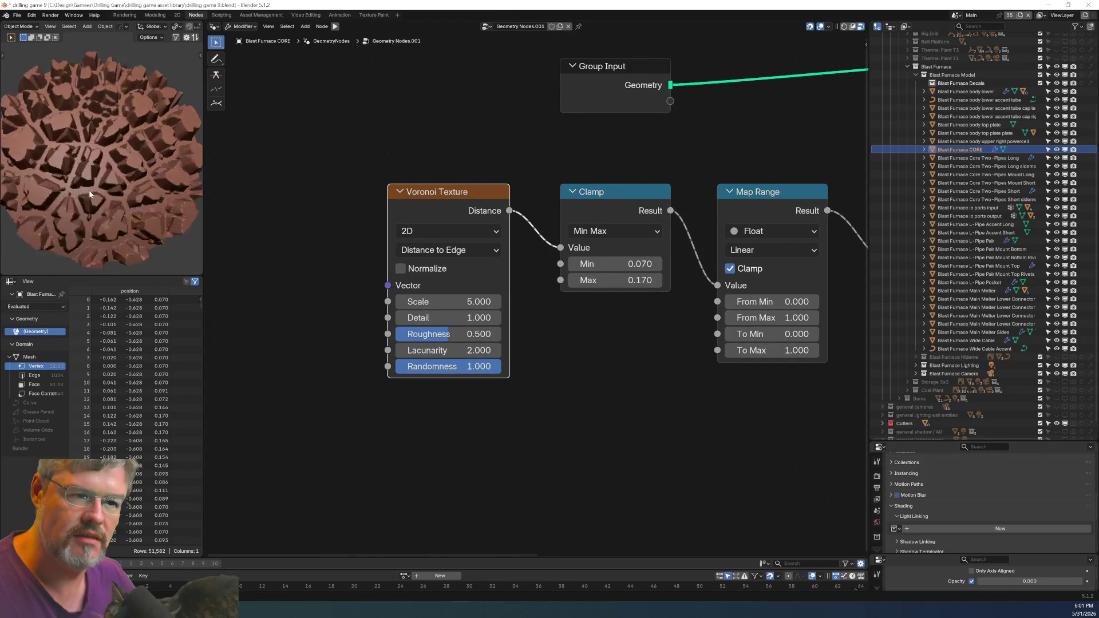
scroll(98, 190, down, 6)
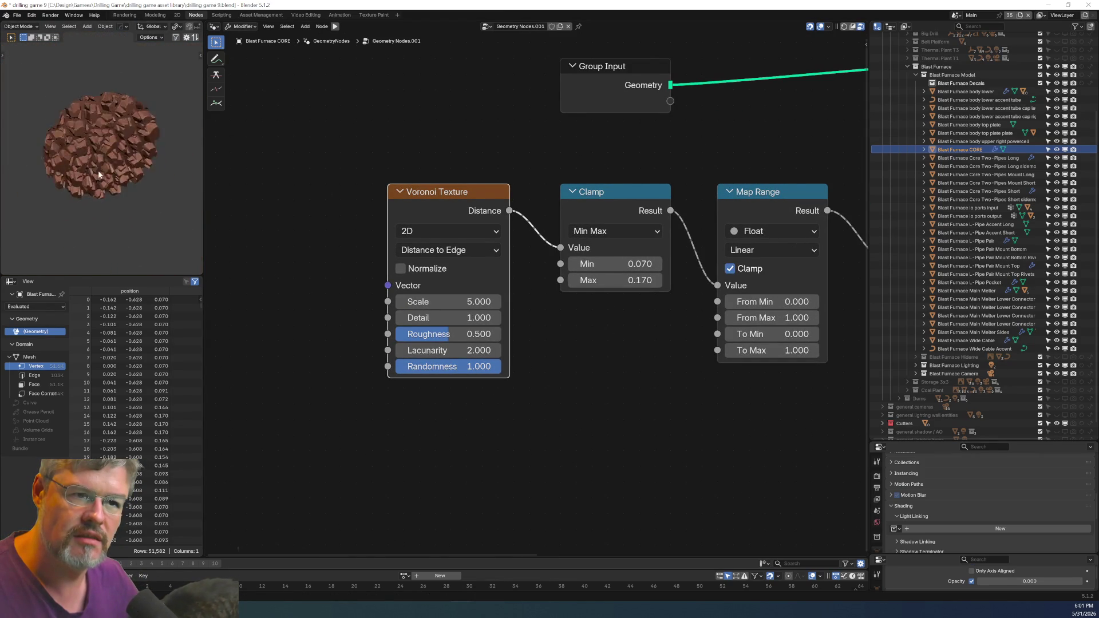
scroll(98, 170, up, 7)
mouse_move(95, 167)
middle_down()
mouse_move(85, 139)
mouse_move(118, 167)
mouse_move(76, 152)
middle_up()
scroll(83, 139, down, 5)
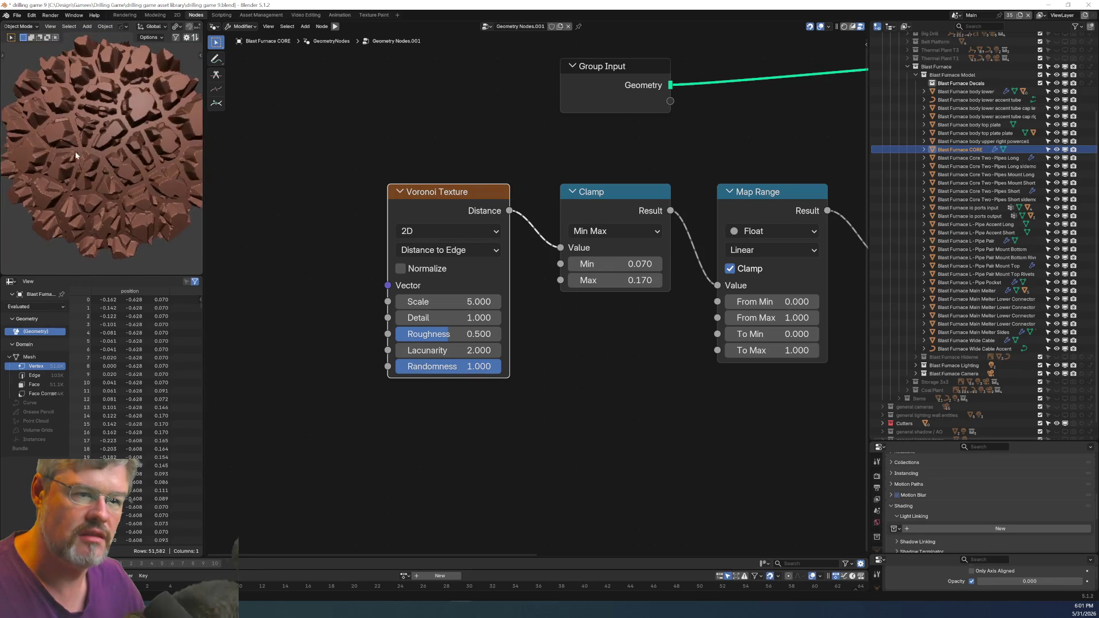
mouse_move(530, 371)
middle_down()
mouse_move(453, 384)
mouse_move(452, 376)
middle_up()
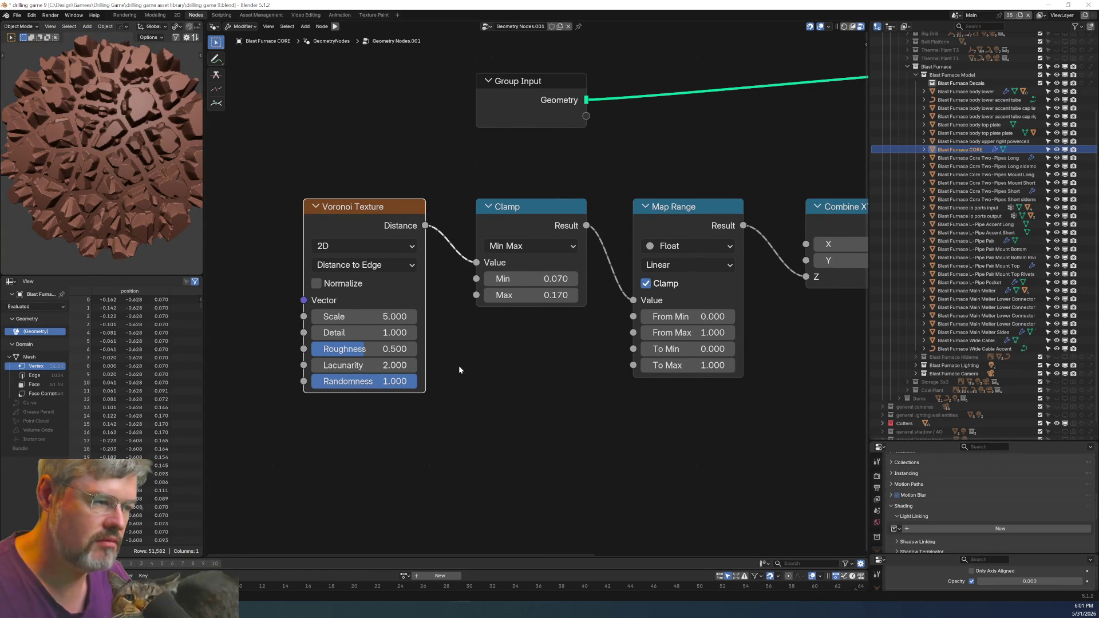
middle_drag(704, 386, 774, 348)
scroll(372, 210, down, 2)
drag(368, 180, 826, 342)
Shift the selected nodes left and add a Float Curve node below Map Range.
key(g)
click(472, 320)
click(616, 301)
key(shift+a)
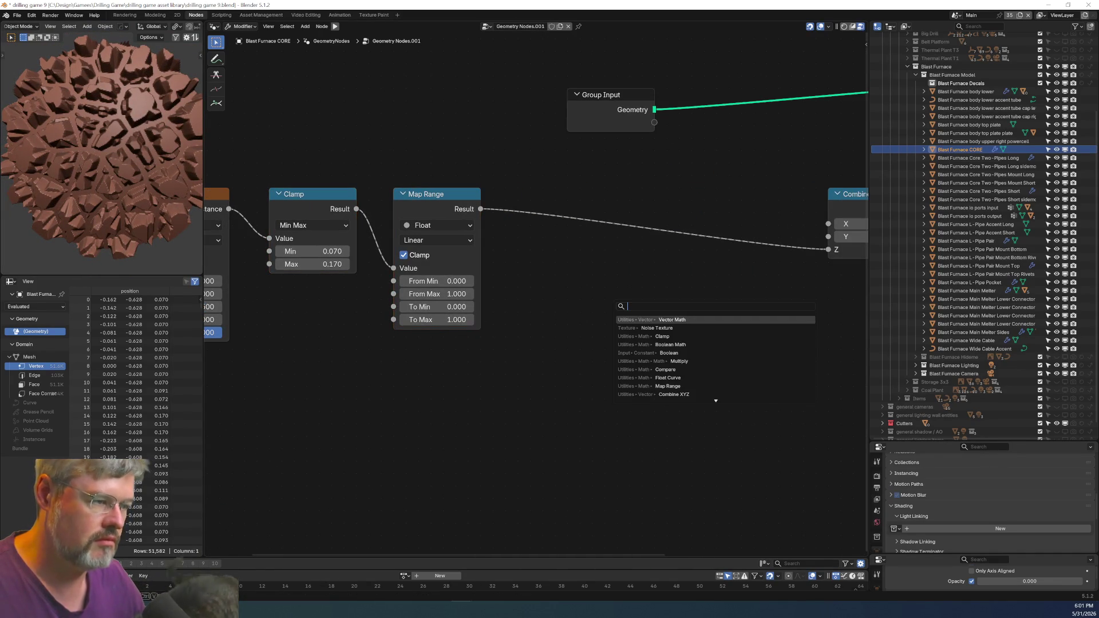
text(f)
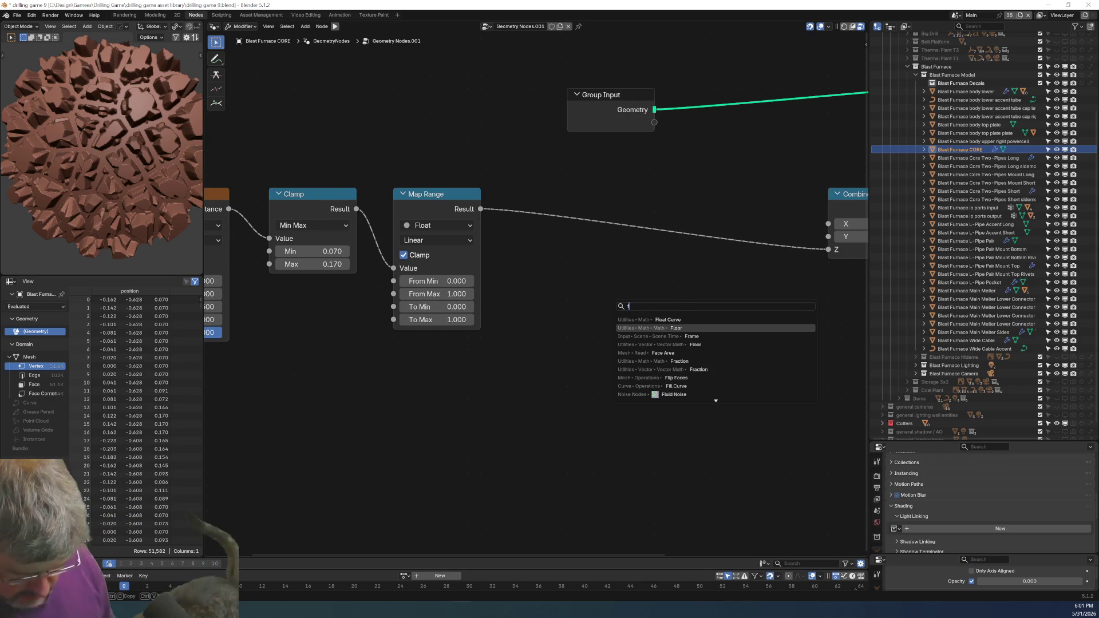
text(loat cur)
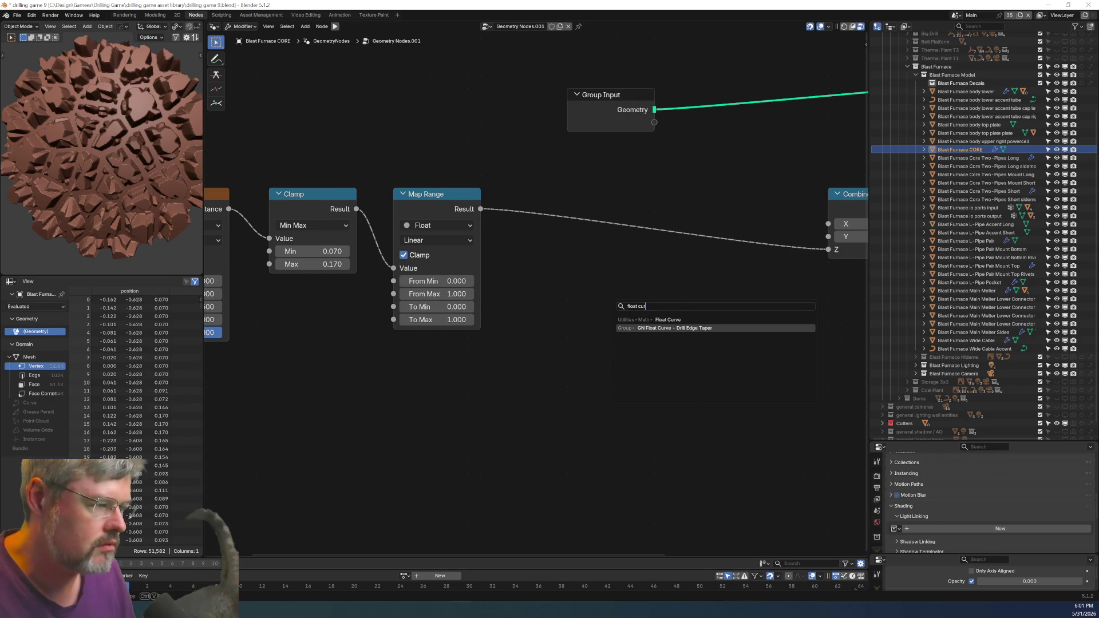
click(692, 319)
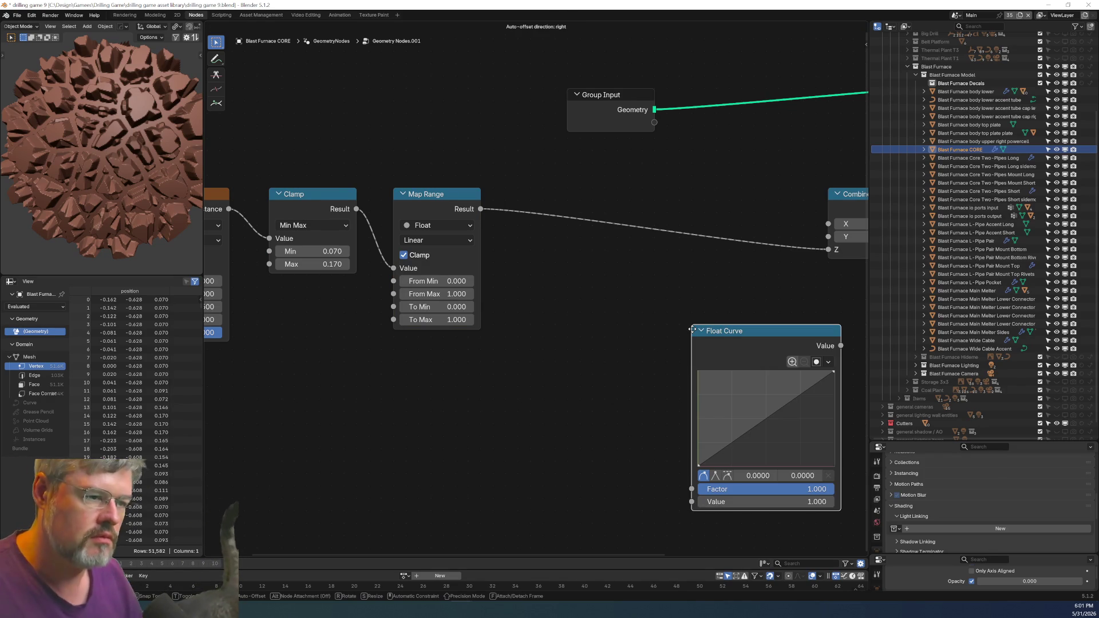
click(592, 293)
Set Map Range From Min to 0.07 and From Max to 0.17.
click(435, 281)
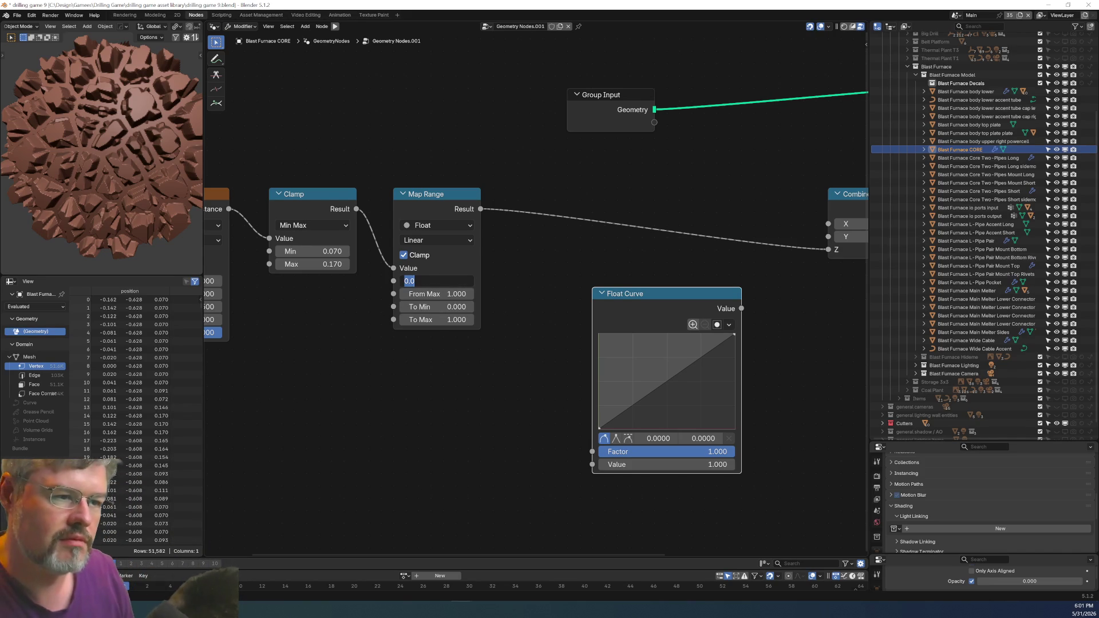
text(0sd0)
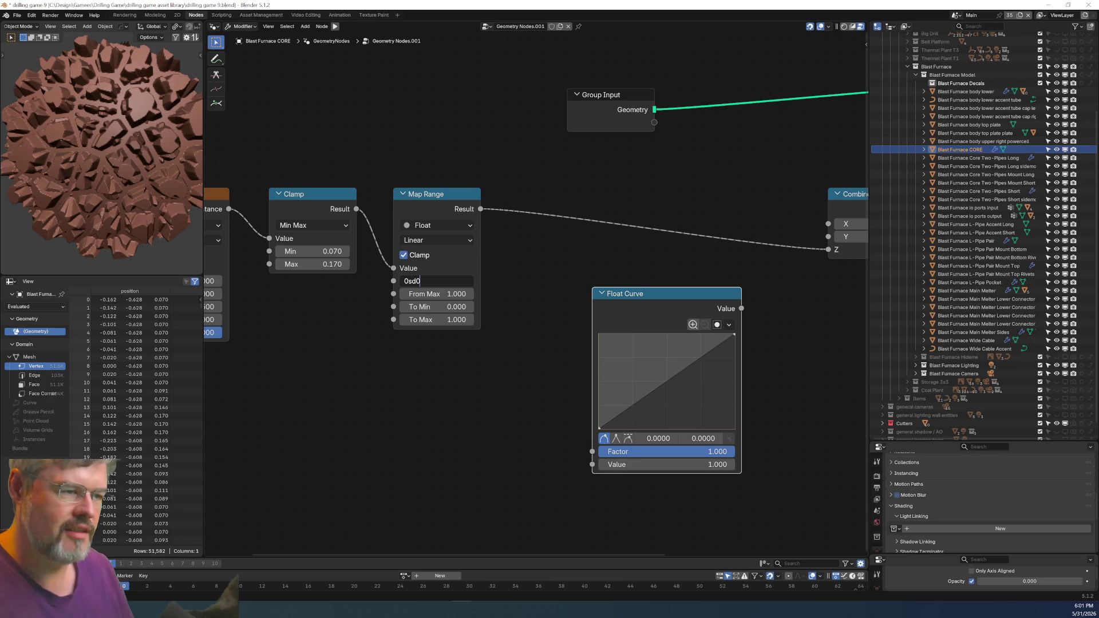
key(BackSpace)
key(BackSpace)
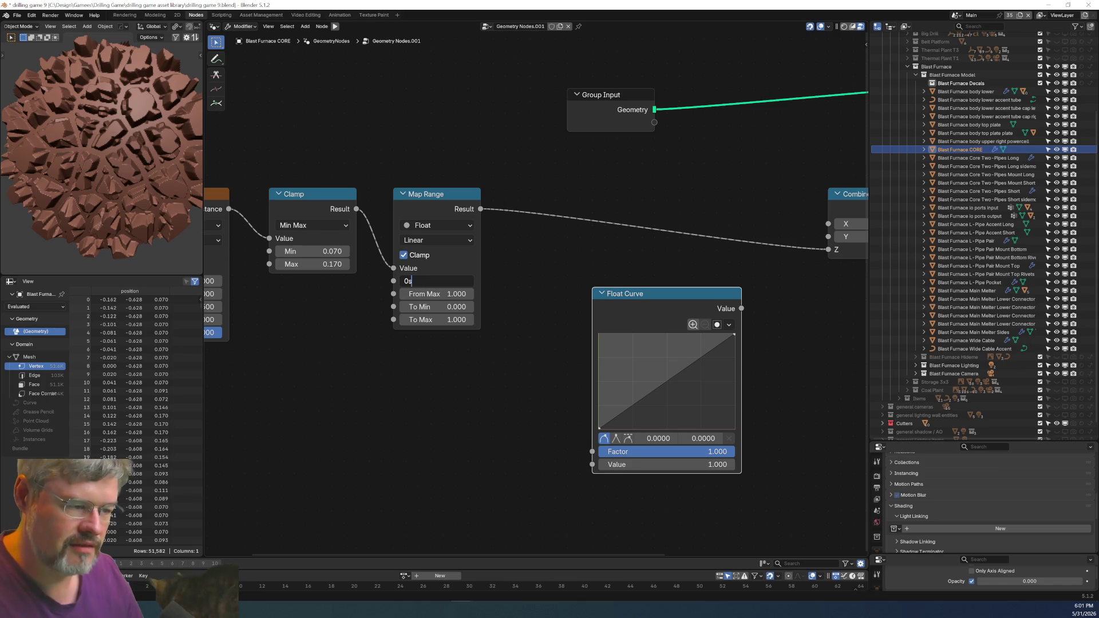
key(BackSpace)
text(.07)
key(Tab)
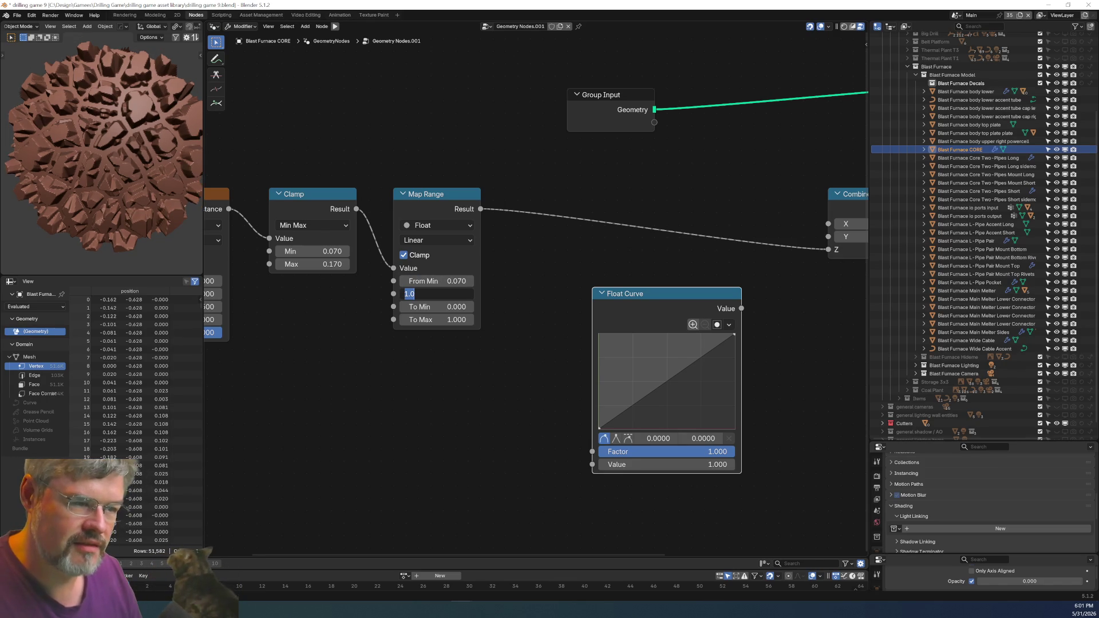
text(1)
key(BackSpace)
text(.17)
key(Return)
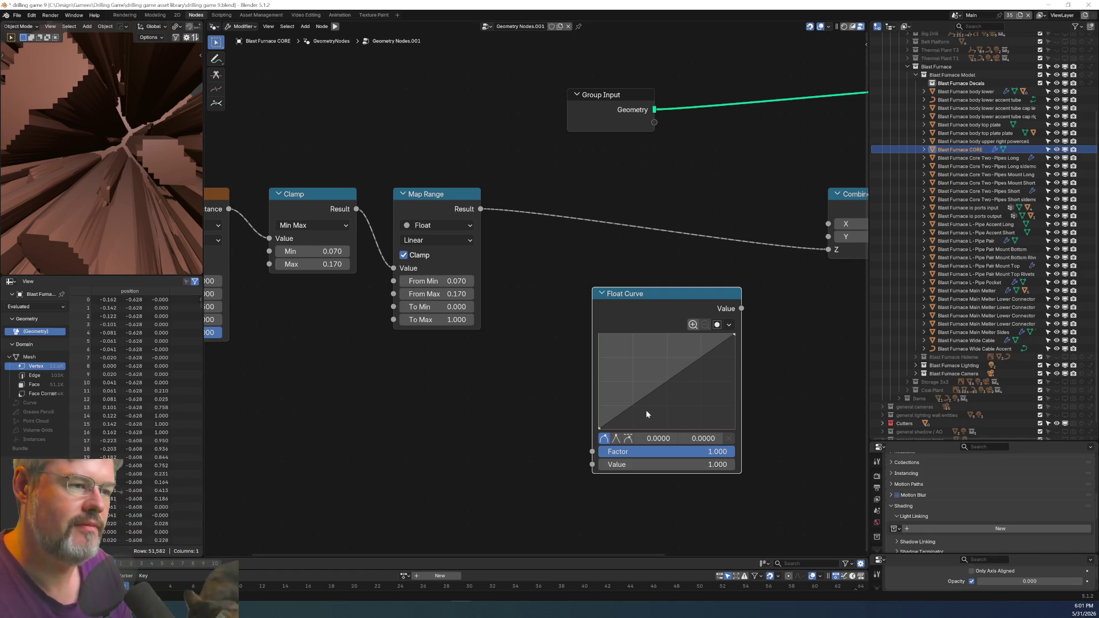
drag(681, 293, 667, 216)
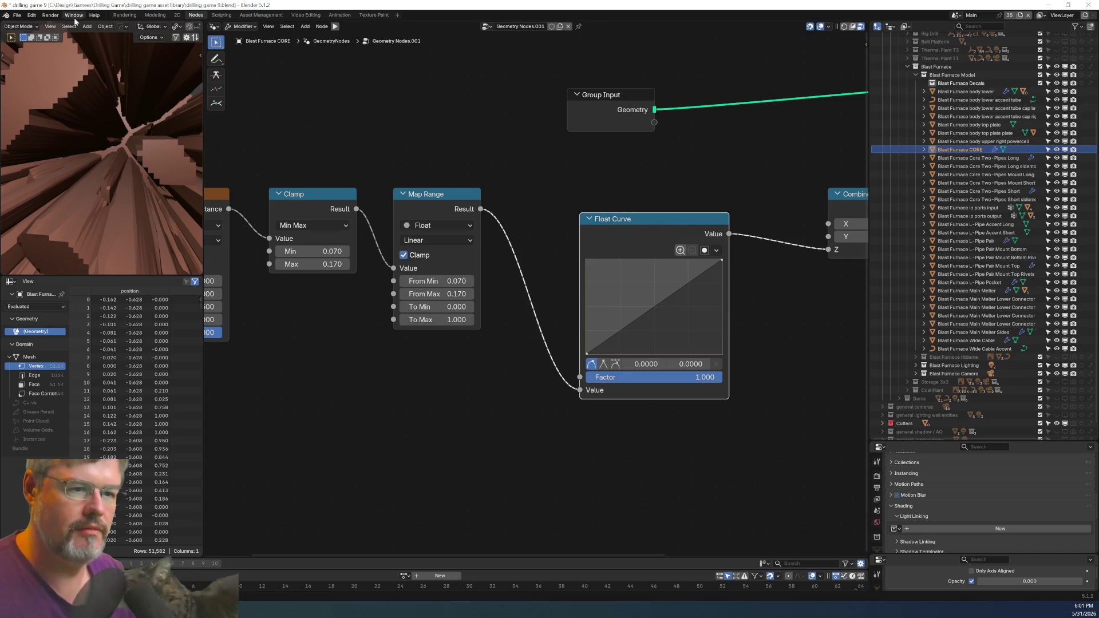
Duplicate the Map Range node and place the copy below the Float Curve.
scroll(139, 122, up, 5)
scroll(123, 119, down, 5)
mouse_move(150, 157)
middle_down()
mouse_move(192, 152)
mouse_move(177, 143)
middle_up()
drag(653, 236, 591, 210)
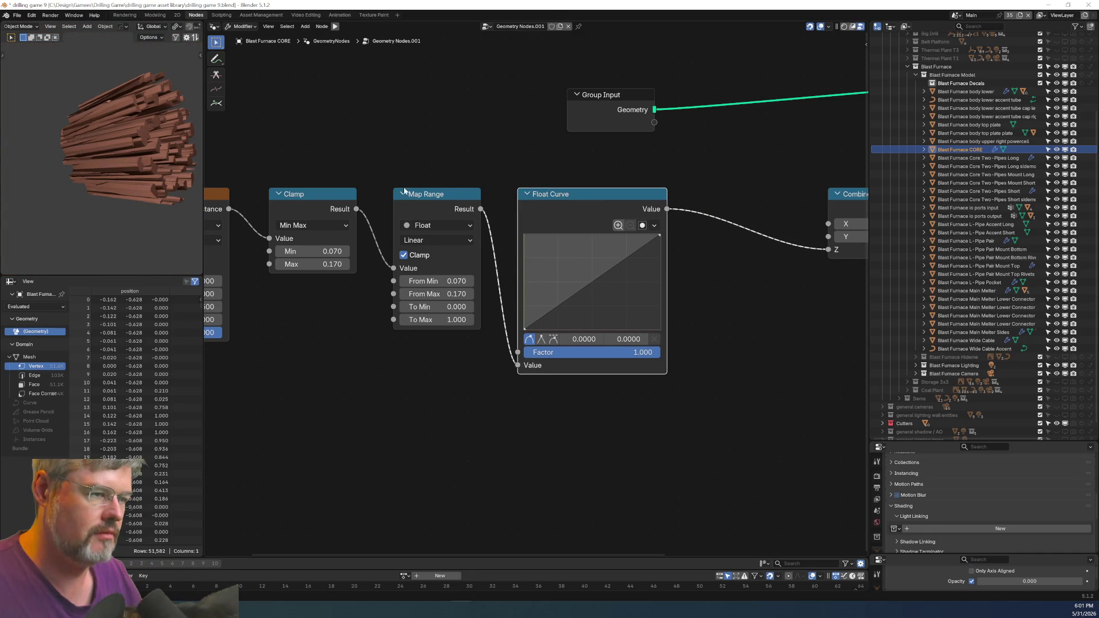
click(404, 190)
key(shift+d)
click(703, 292)
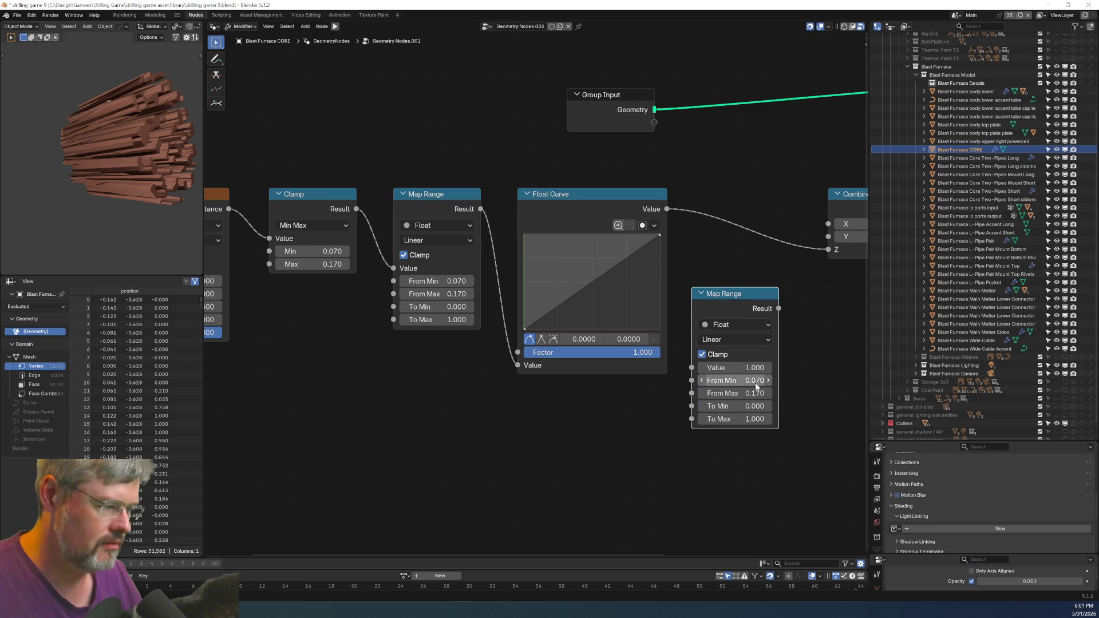
Remap the copy from 0–1 to 0–0.2, insert it before Z, and bend the Float Curve concave.
click(756, 385)
text(0)
key(Tab)
text(1)
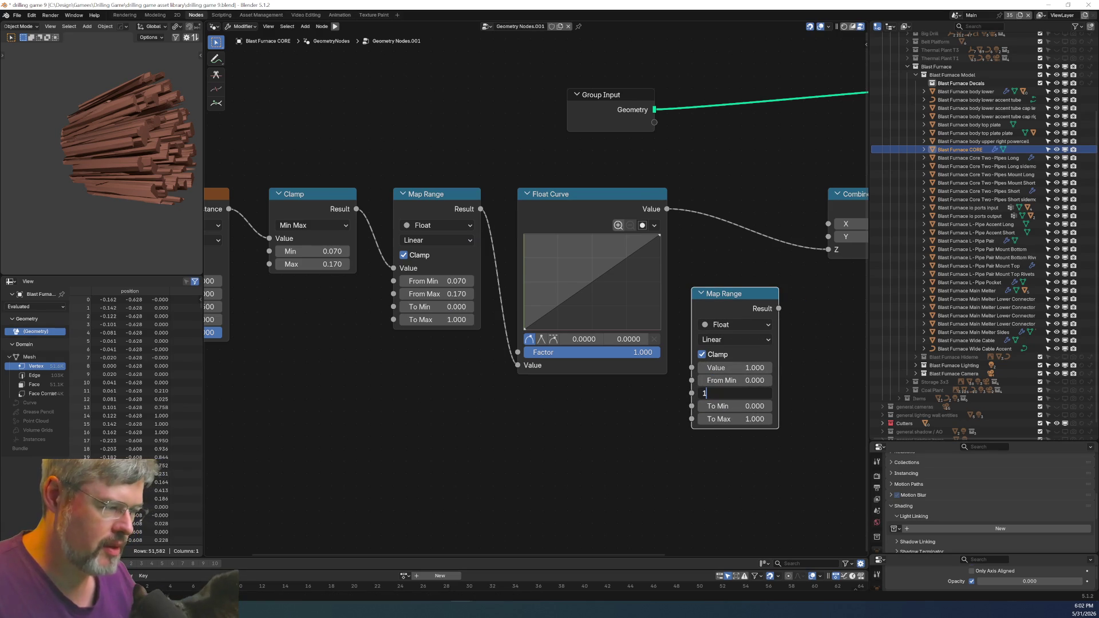
key(Tab)
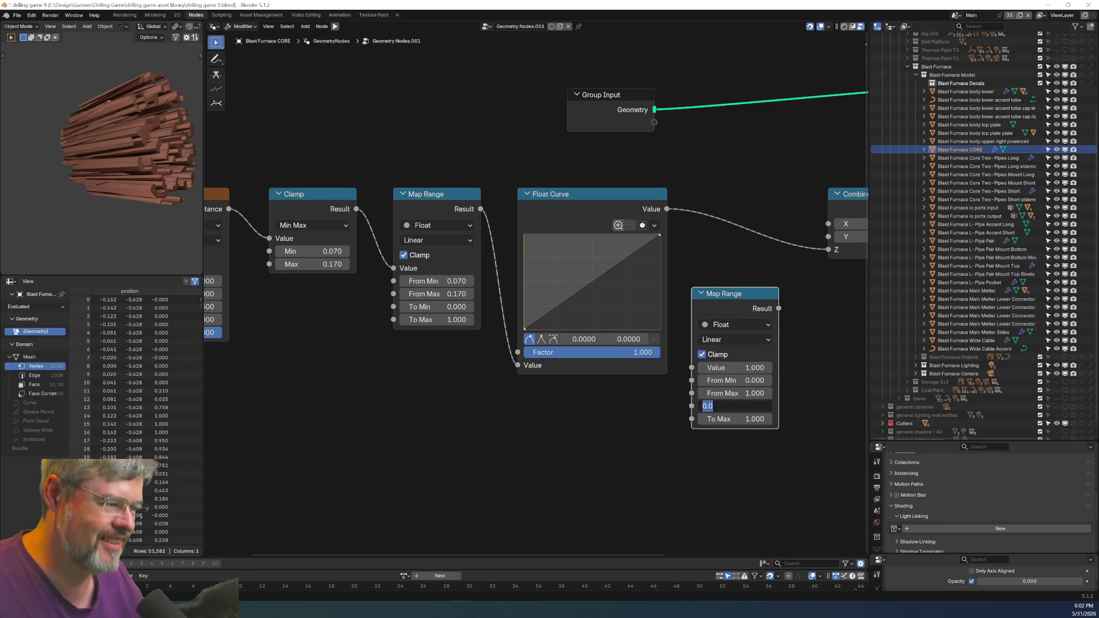
key(Tab)
text(.2)
key(Return)
drag(727, 302, 752, 203)
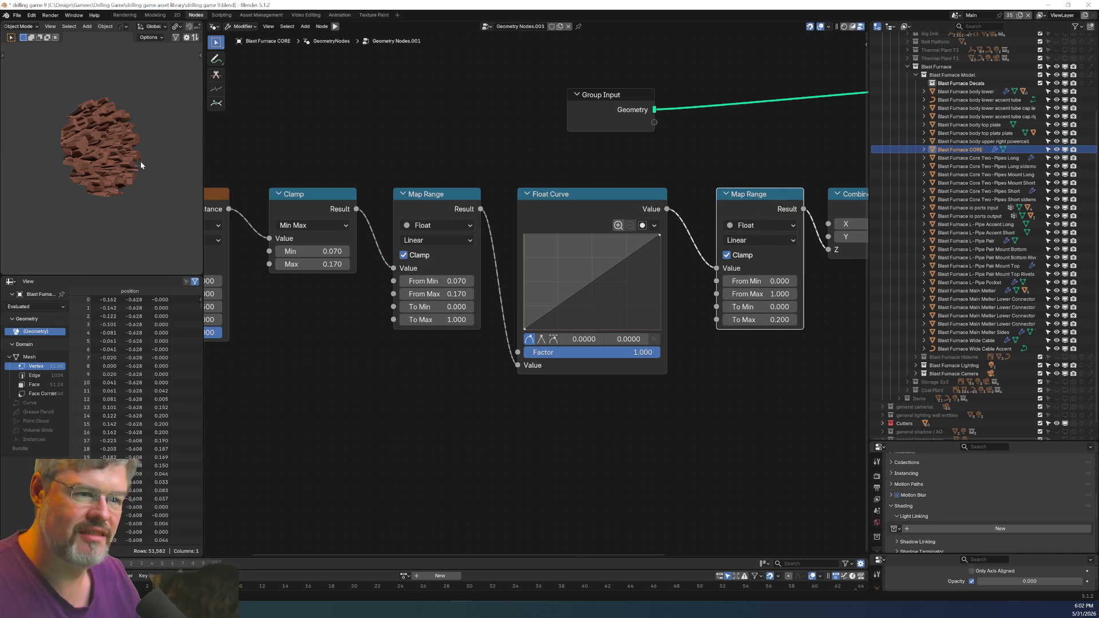
scroll(138, 168, up, 10)
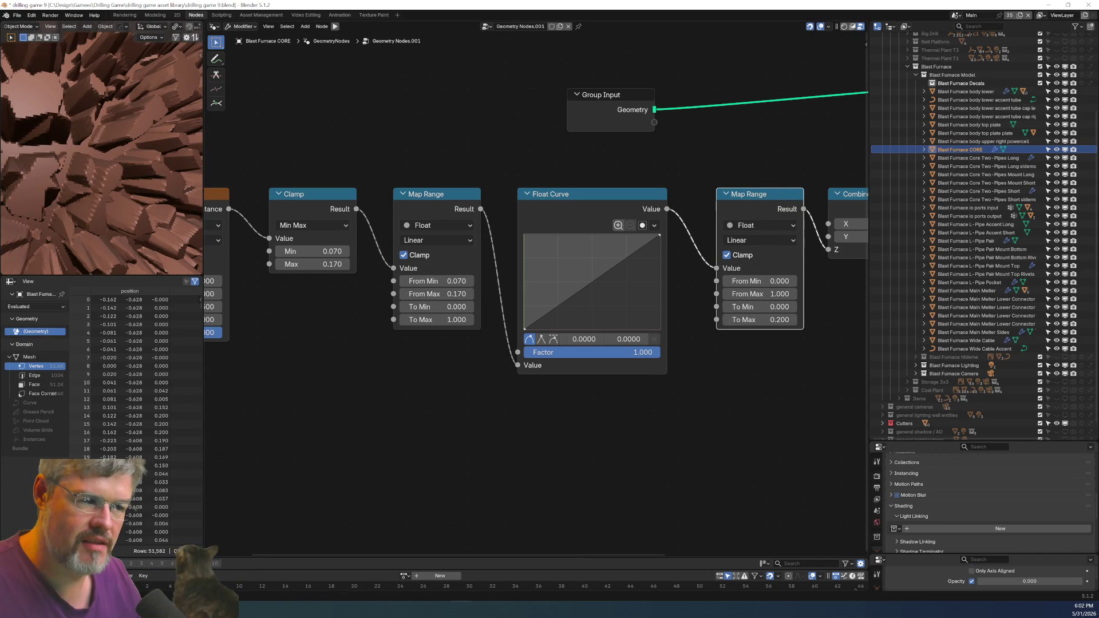
drag(585, 295, 541, 257)
Add several Float Curve points and drag them into a wavy, multi-peaked profile.
scroll(135, 149, up, 5)
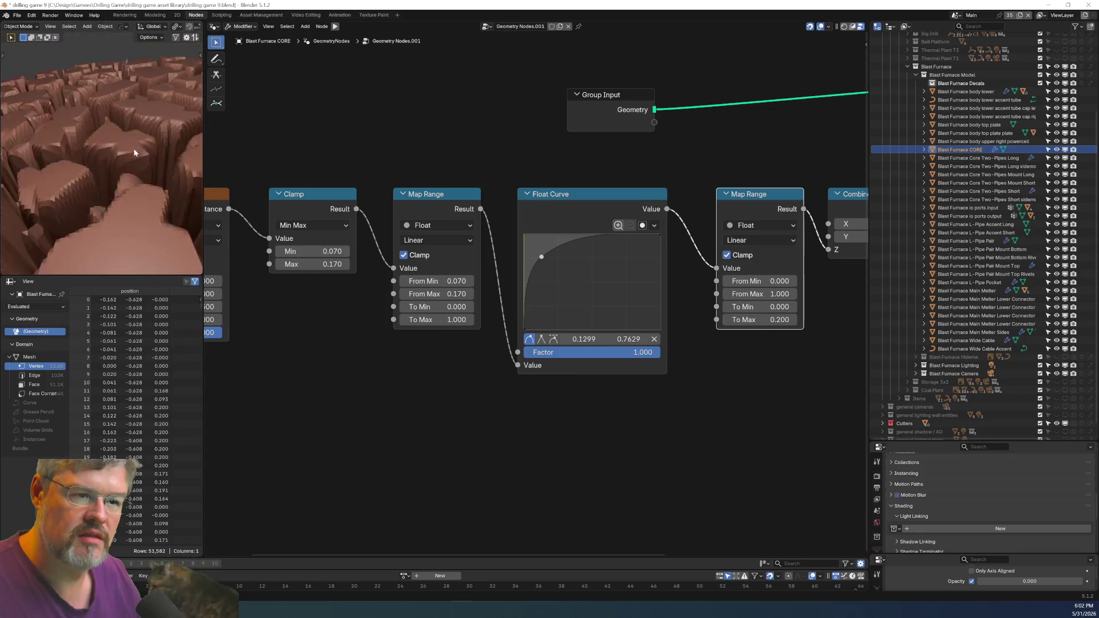
scroll(135, 180, down, 6)
mouse_move(135, 180)
middle_down()
mouse_move(26, 200)
mouse_move(193, 219)
middle_up()
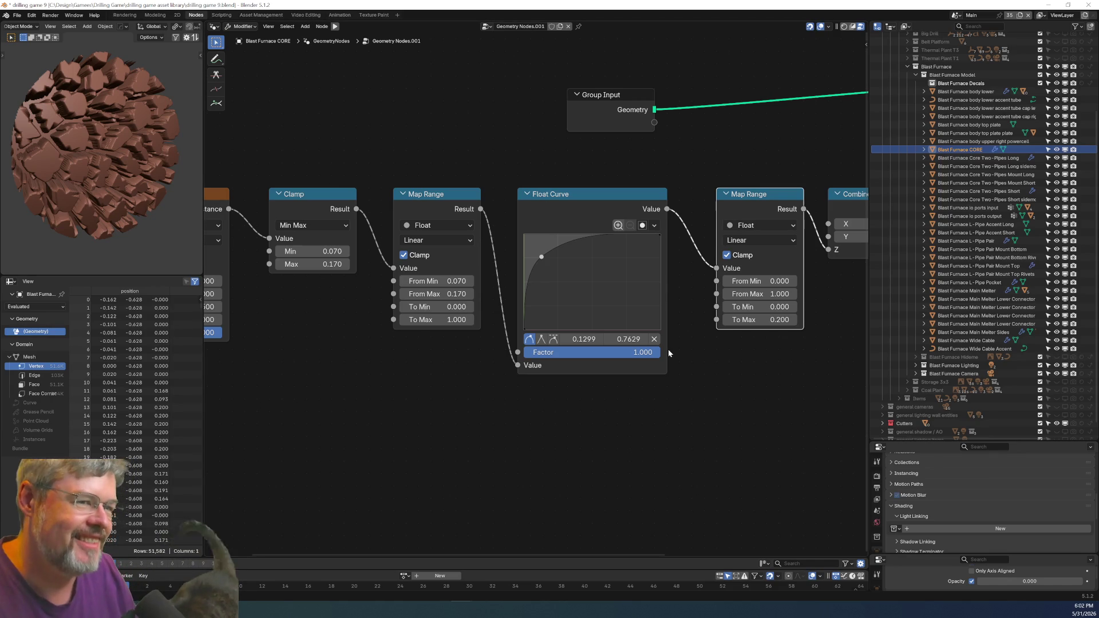
mouse_move(541, 257)
mouse_down()
mouse_move(570, 246)
mouse_move(598, 289)
mouse_move(618, 296)
mouse_move(597, 285)
mouse_move(585, 254)
mouse_move(573, 267)
mouse_up()
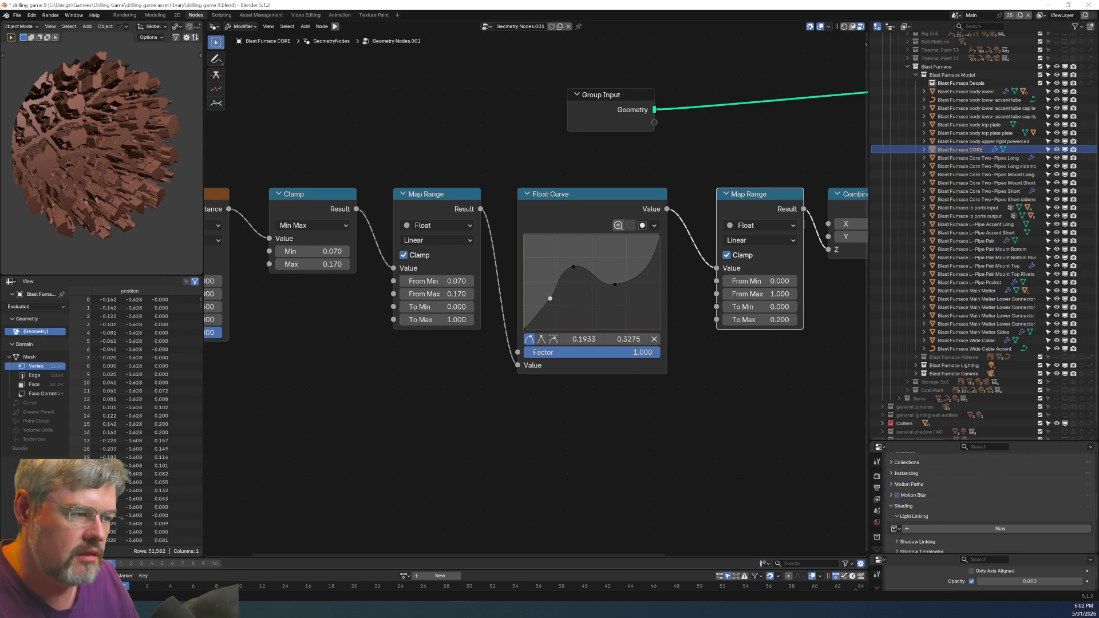
click(538, 304)
mouse_move(540, 305)
mouse_down()
mouse_move(544, 285)
mouse_move(530, 324)
mouse_move(544, 291)
mouse_move(562, 295)
mouse_move(564, 310)
mouse_up()
click(560, 296)
click(533, 300)
mouse_move(615, 285)
mouse_down()
mouse_move(595, 304)
mouse_move(619, 298)
mouse_move(622, 257)
mouse_up()
click(639, 272)
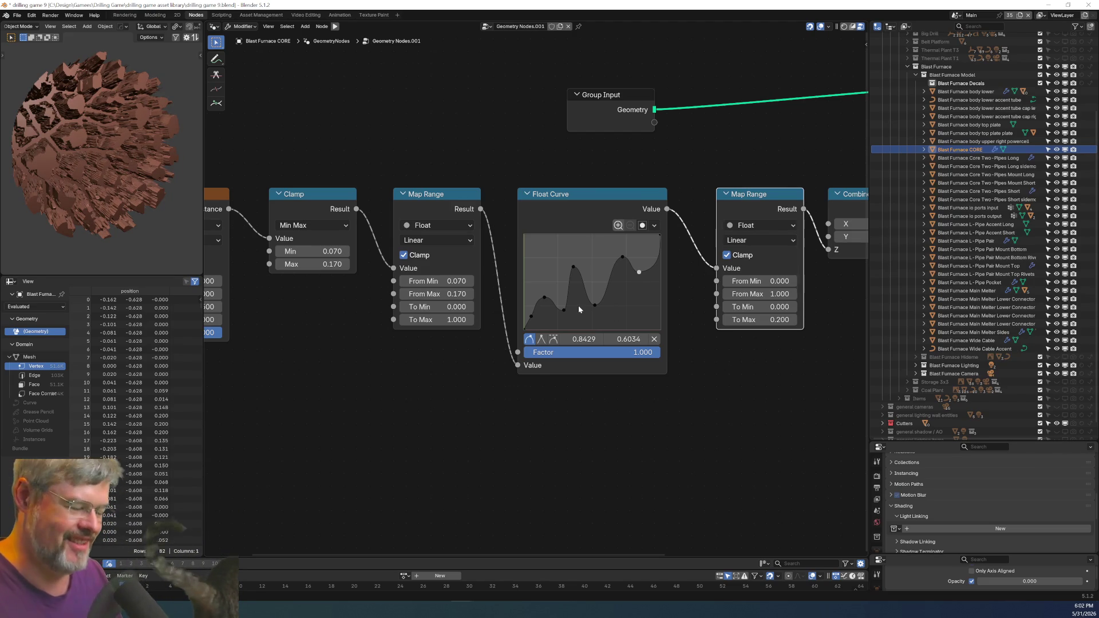
Inspect the layered ridges on the core and delete one curve point.
middle_drag(198, 254, 138, 200)
scroll(94, 162, up, 6)
scroll(84, 173, down, 10)
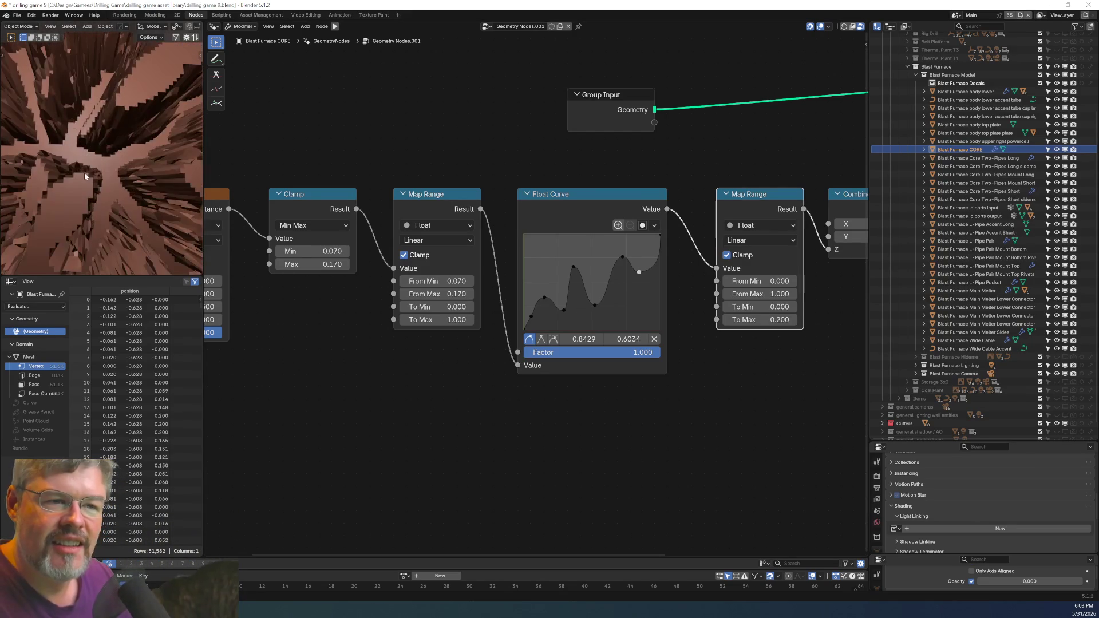
mouse_move(133, 117)
middle_down()
mouse_move(101, 96)
mouse_move(135, 125)
middle_up()
scroll(130, 126, up, 6)
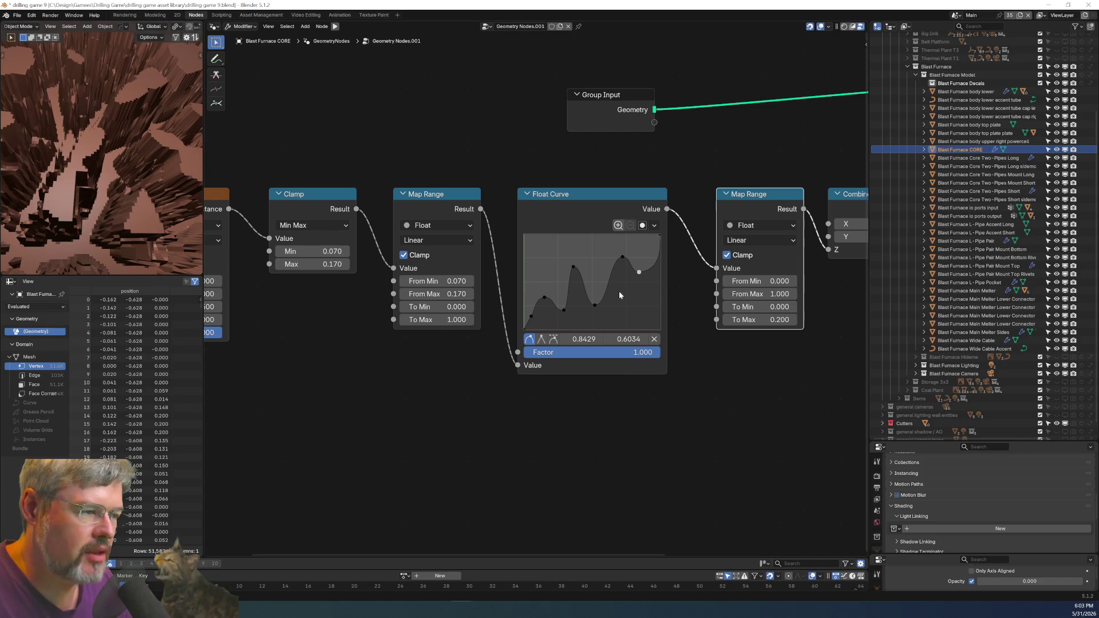
click(654, 339)
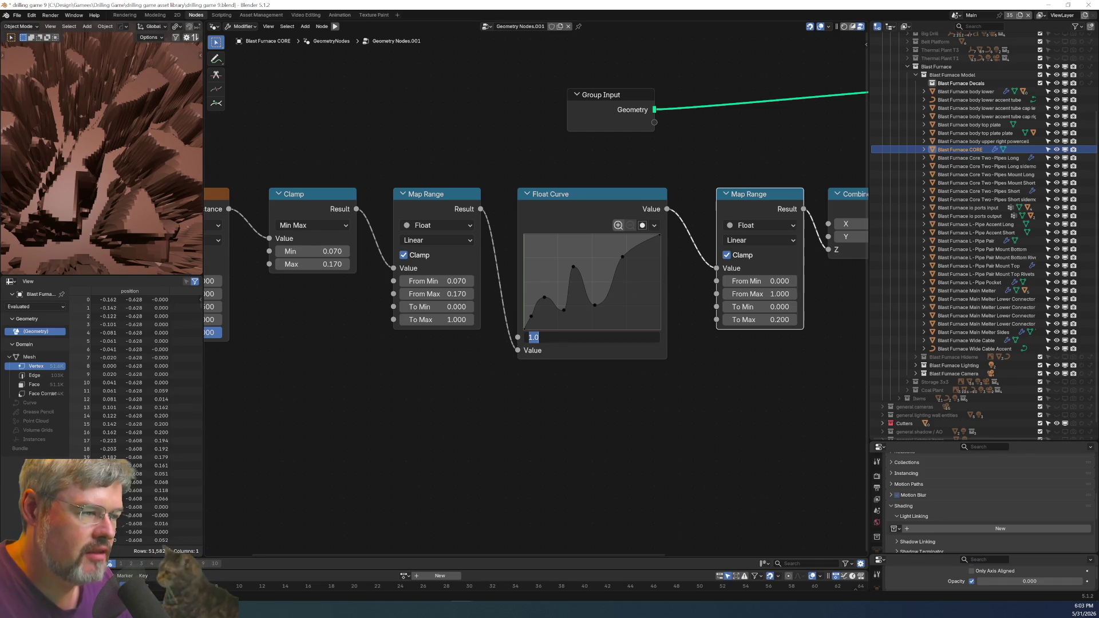
Replace the Float Curve with a new one between the two Map Ranges, fed into Value.
key(x)
key(shift+a)
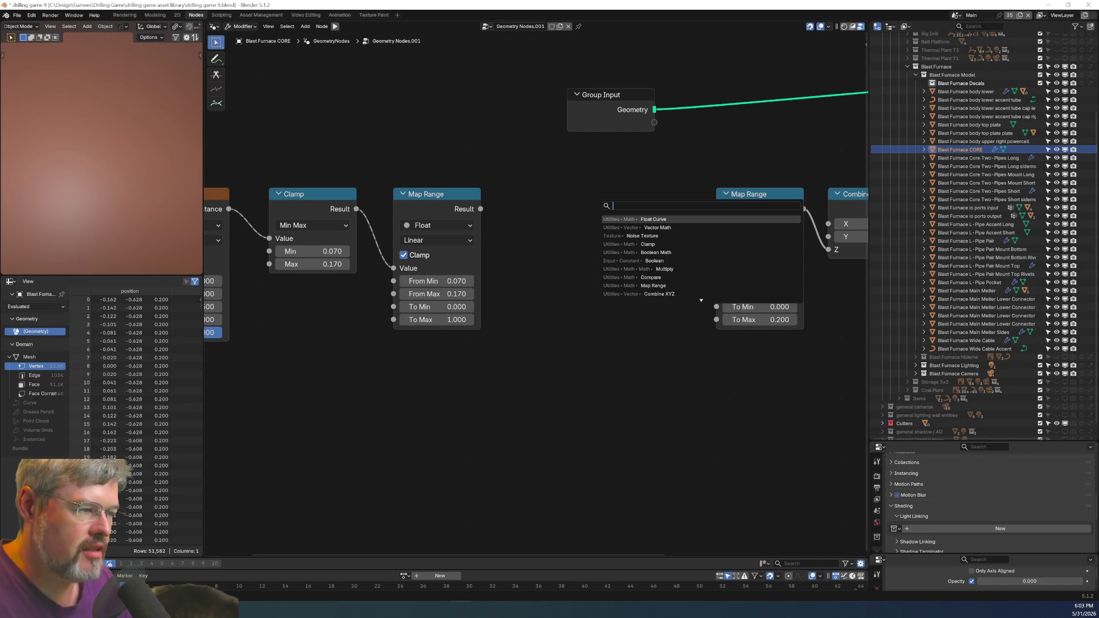
key(Return)
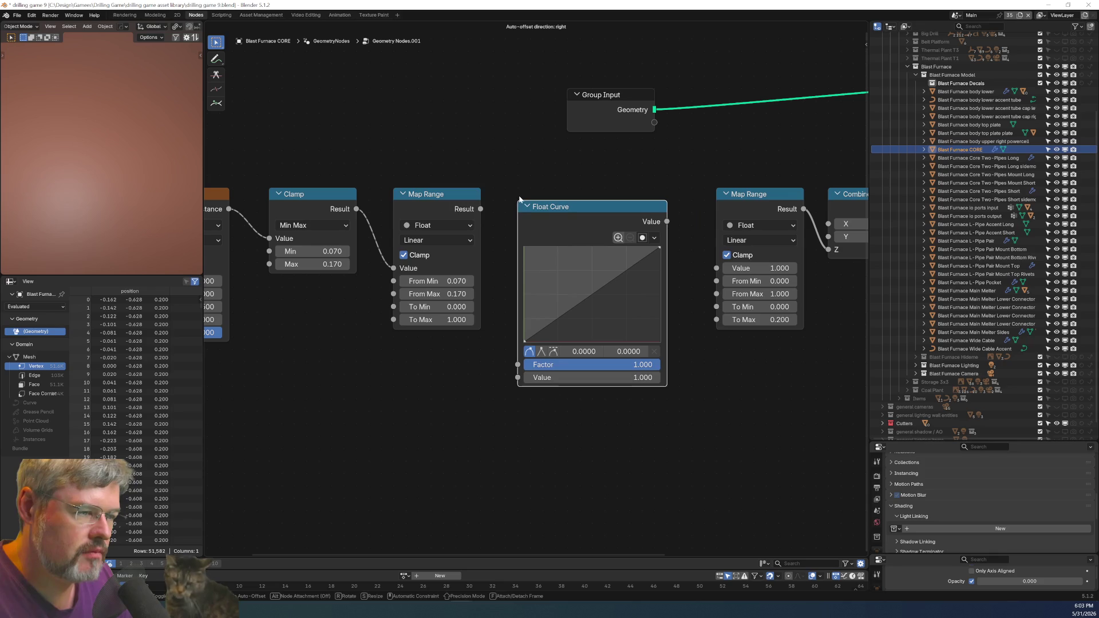
click(587, 272)
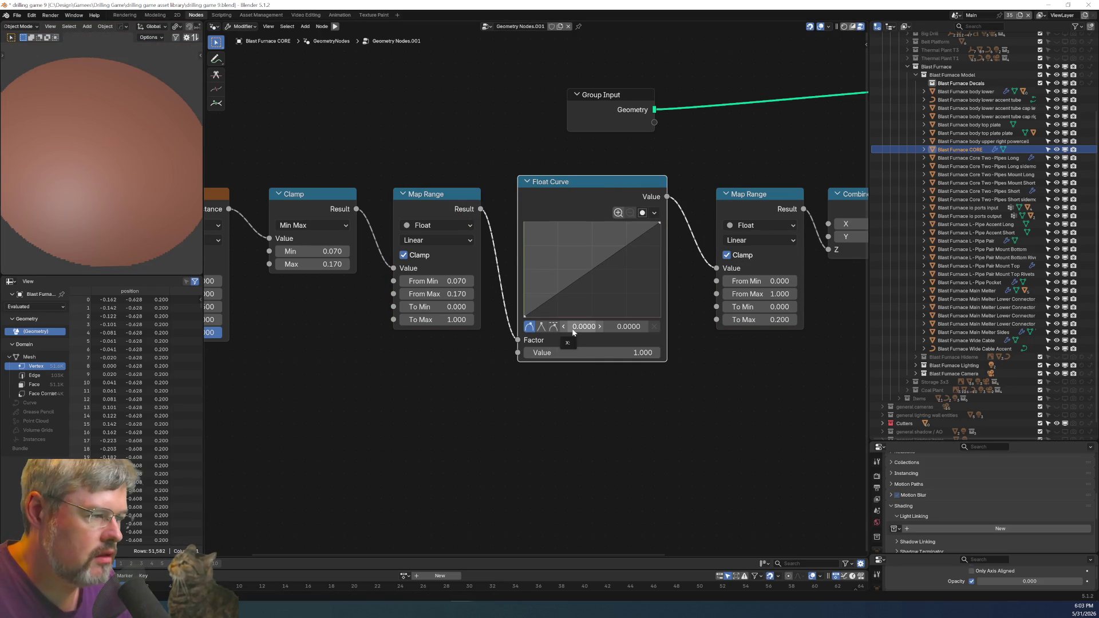
drag(613, 258, 606, 278)
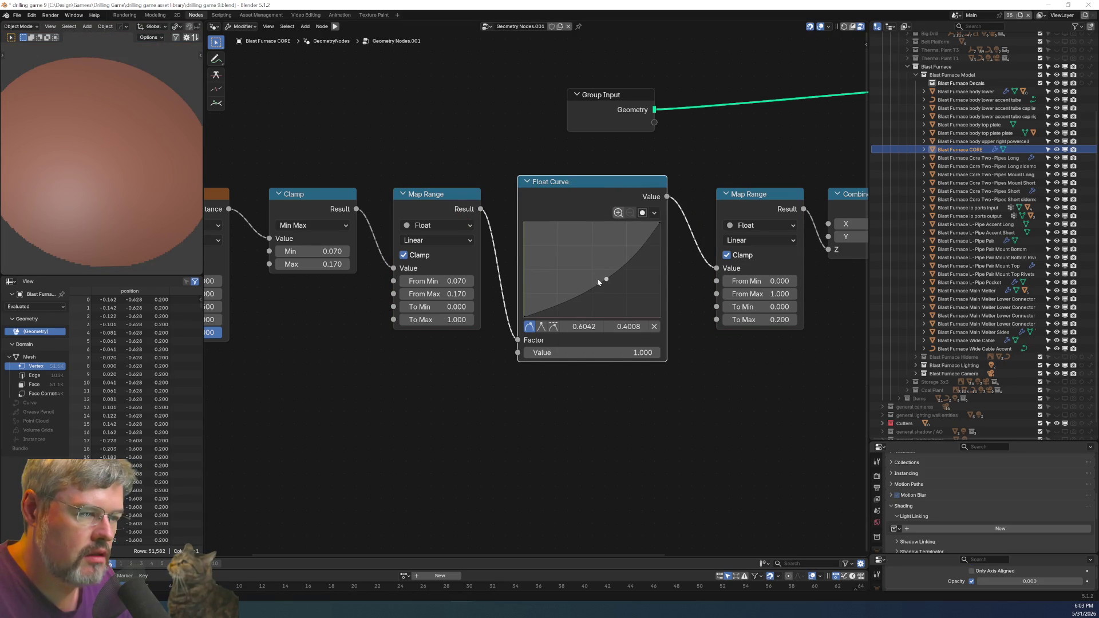
drag(518, 340, 518, 352)
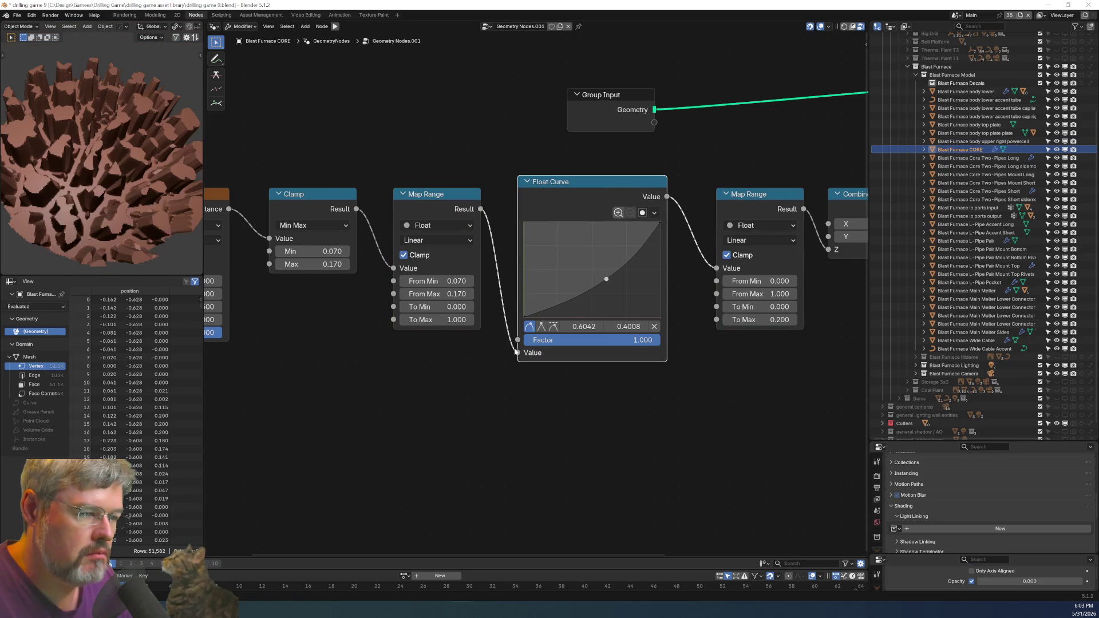
drag(580, 182, 580, 194)
Drag the curve point to about 0.27, 0.67 for a smooth ease-out arc.
drag(606, 291, 582, 268)
drag(571, 265, 562, 269)
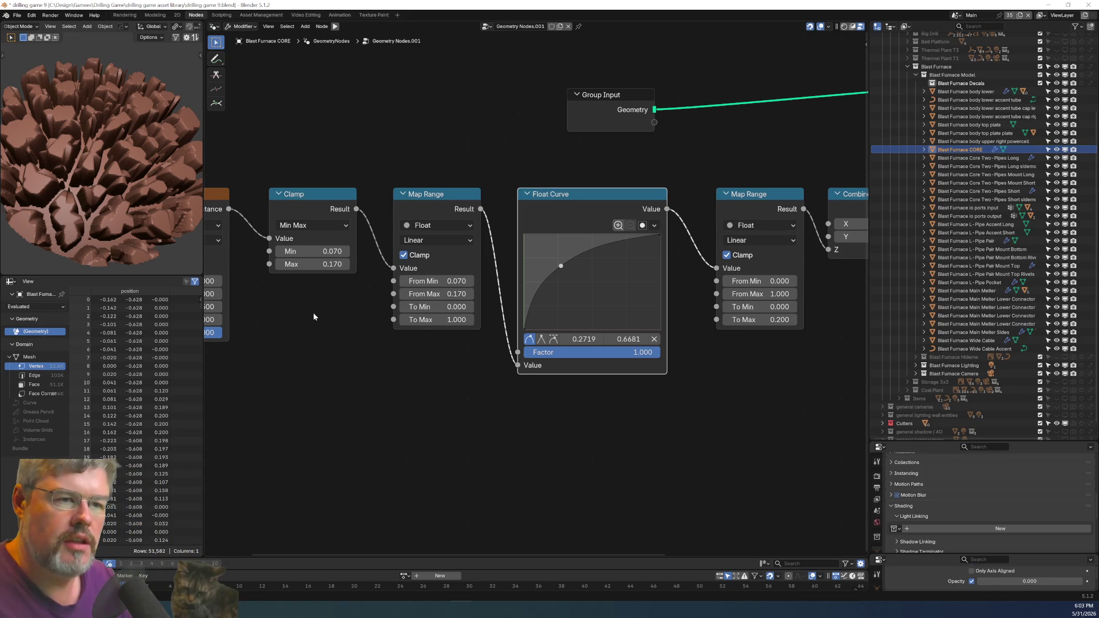
scroll(115, 160, down, 3)
mouse_move(114, 172)
middle_down()
mouse_move(193, 196)
mouse_move(7, 195)
mouse_move(196, 197)
middle_up()
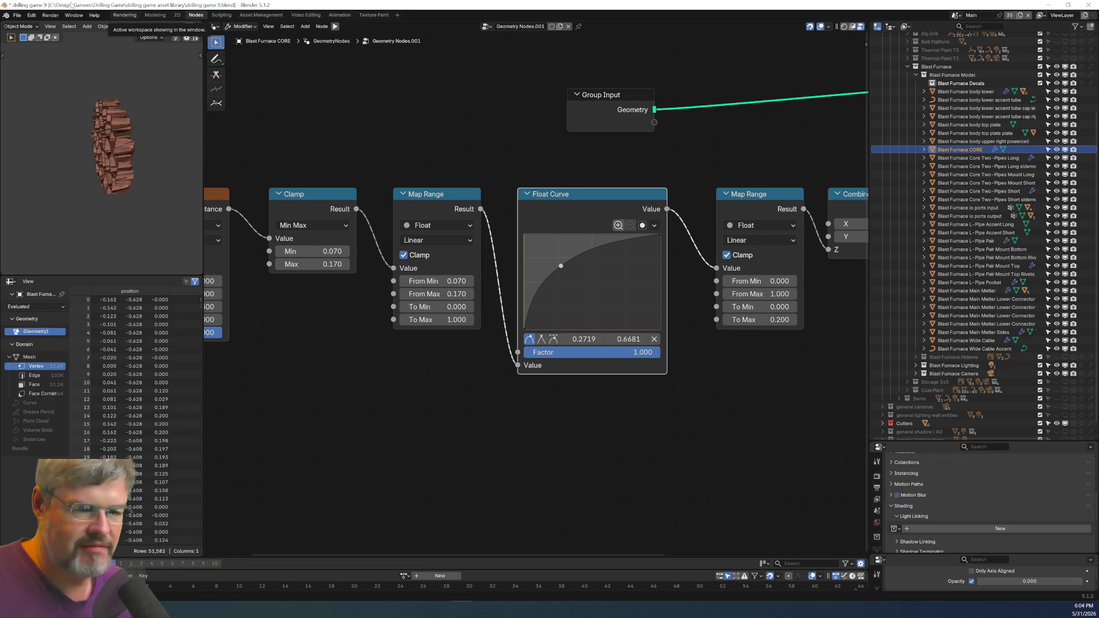
Pan to the Voronoi Texture node and pull a link from its Vector input into node search.
mouse_move(80, 177)
middle_down()
mouse_move(174, 150)
mouse_move(88, 156)
middle_up()
scroll(89, 155, up, 6)
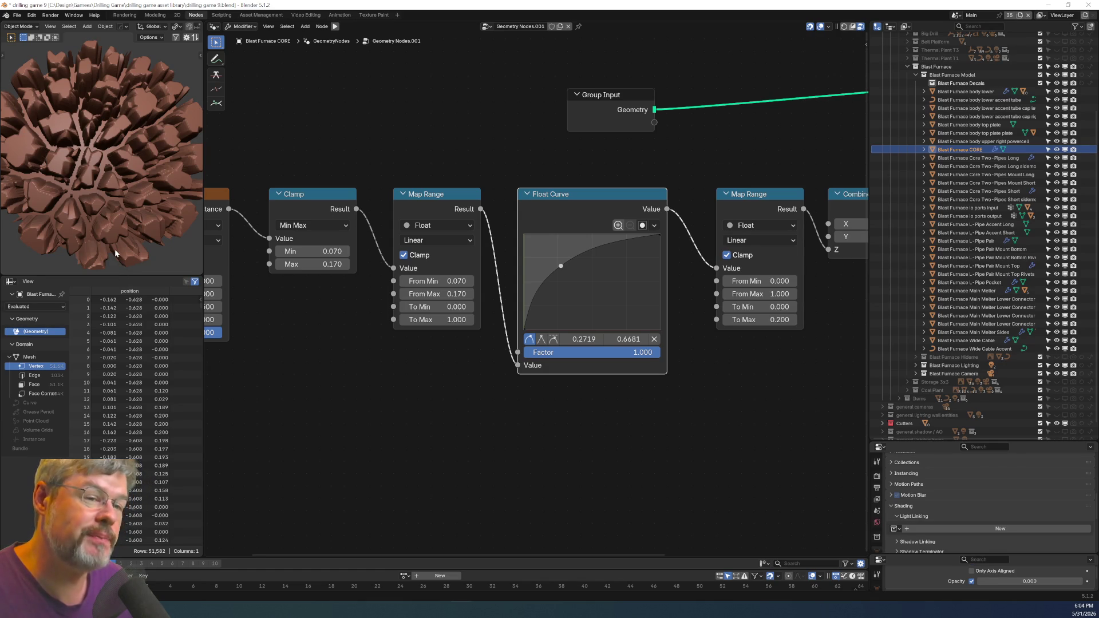
middle_drag(363, 352, 658, 322)
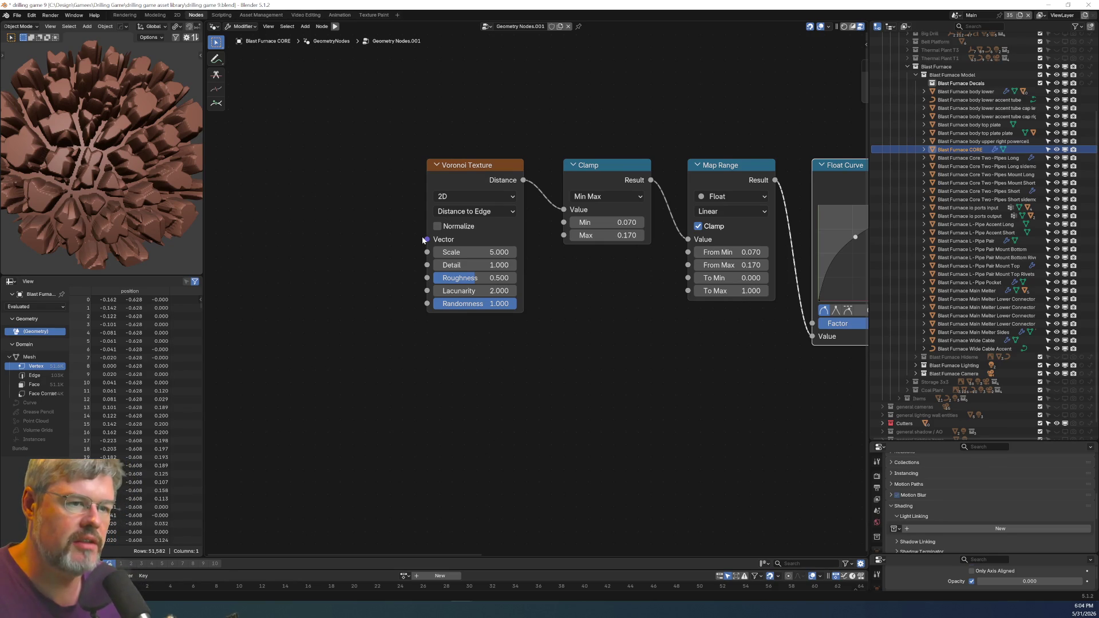
drag(343, 262, 345, 265)
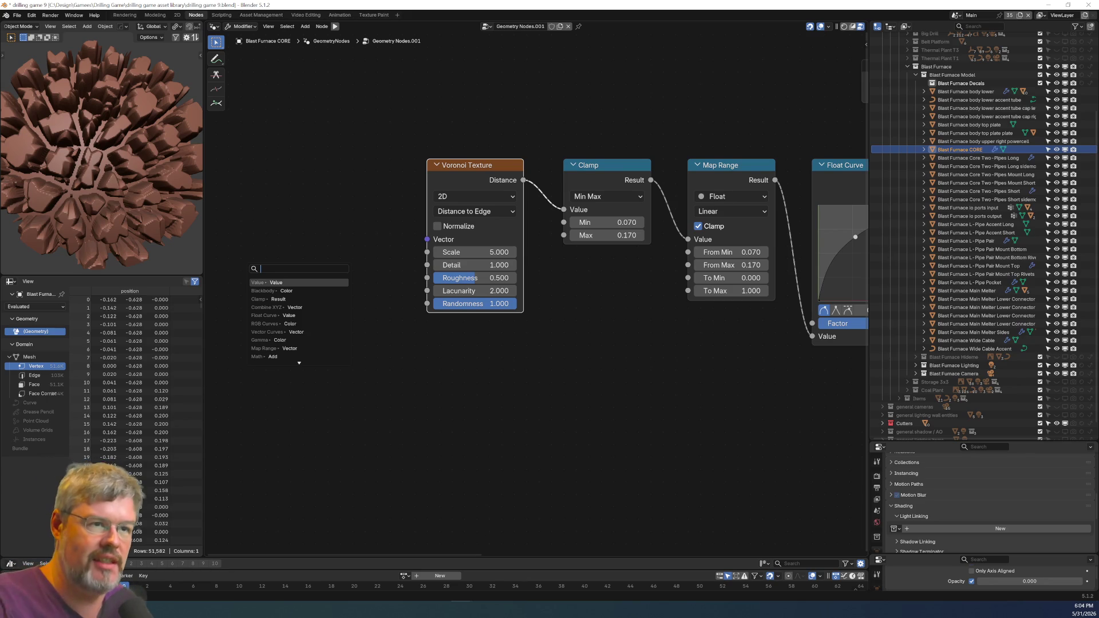